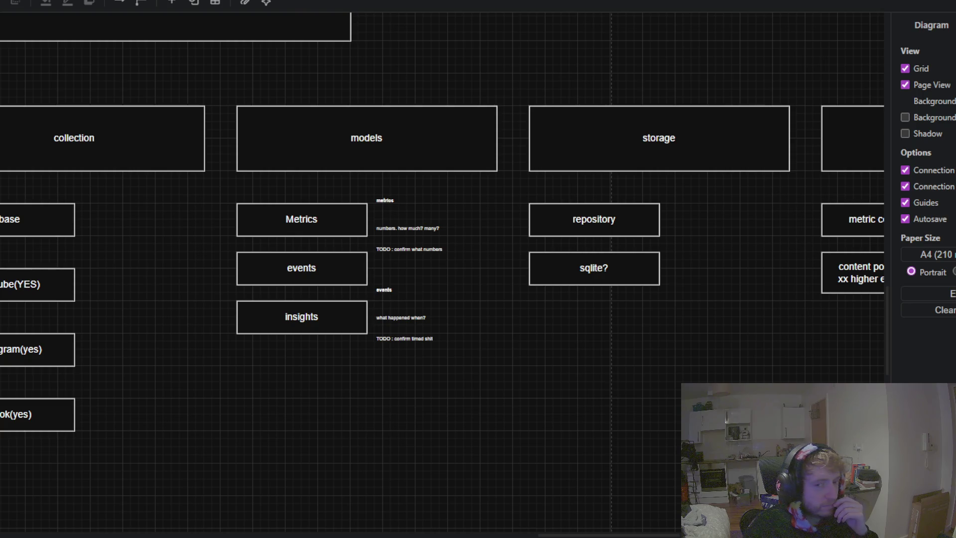
Step: Bring the right-hand columns into view and select the insights box for copying
mouse_move(486, 423)
left_mouse_down()
mouse_move(337, 435)
mouse_move(173, 422)
mouse_move(240, 423)
mouse_move(427, 493)
mouse_move(388, 365)
left_mouse_up()
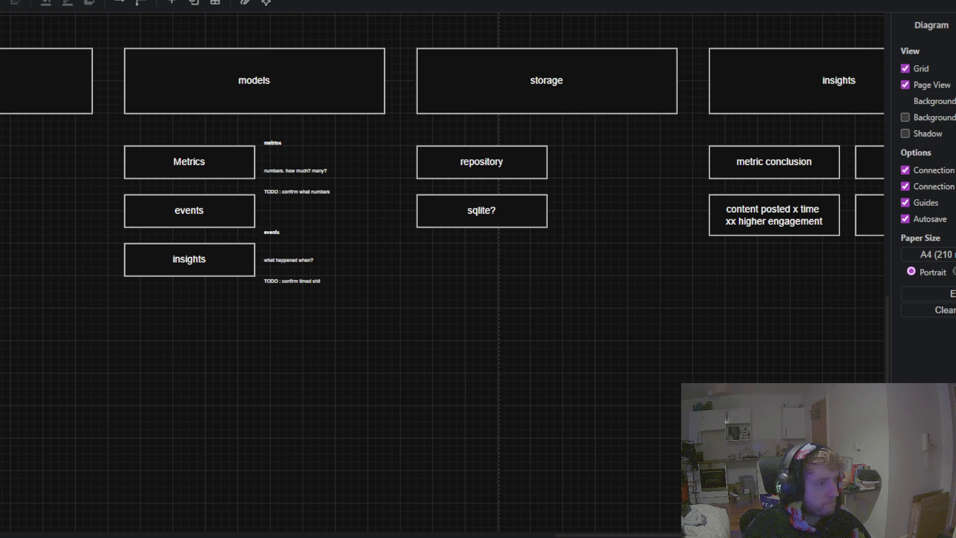
scroll(469, 384, "down", 2)
scroll(471, 369, "down", 2)
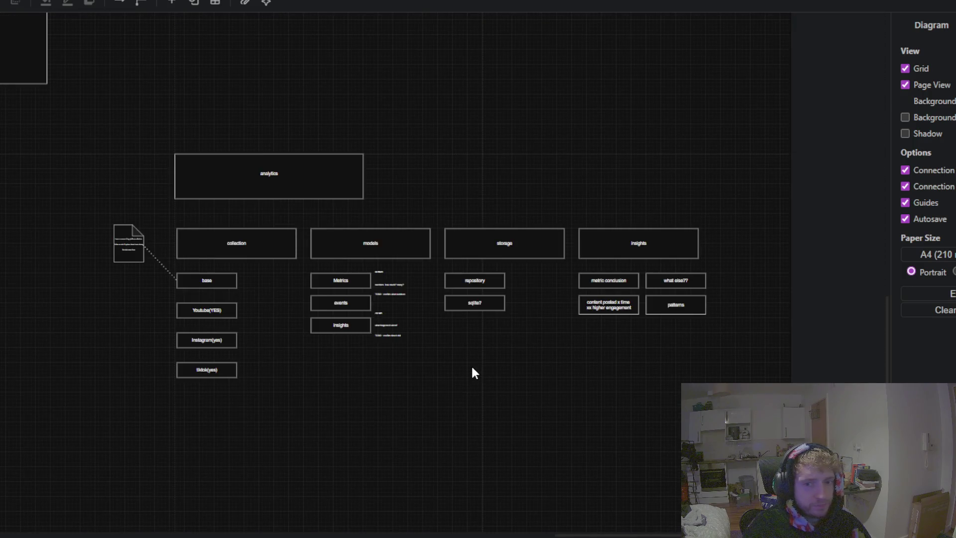
left_click(444, 245)
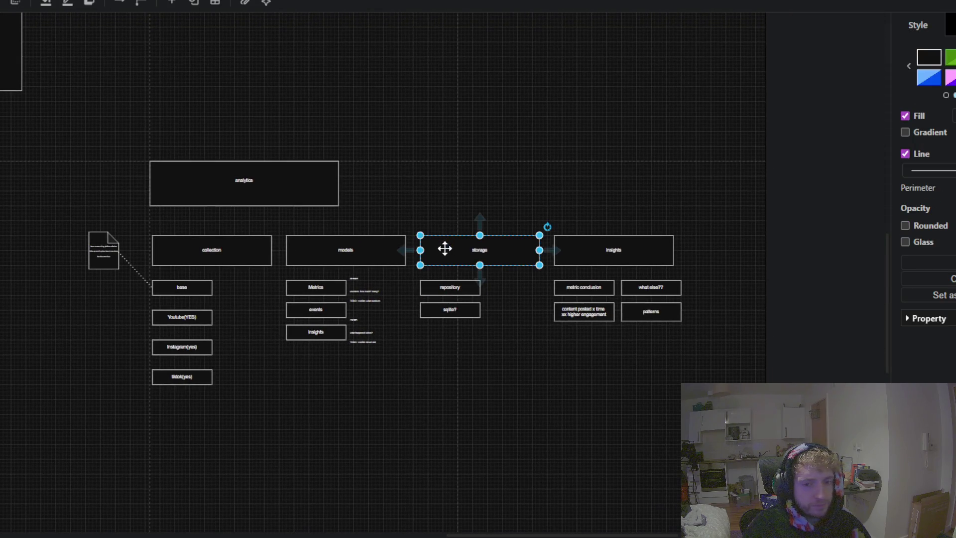
left_click(426, 405)
left_click_drag(457, 417, 516, 375)
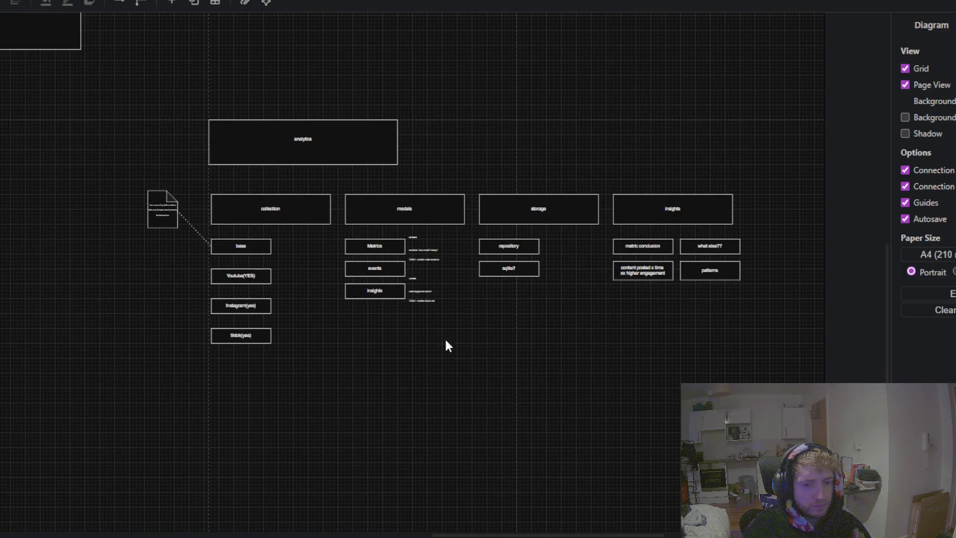
left_click_drag(442, 339, 292, 344)
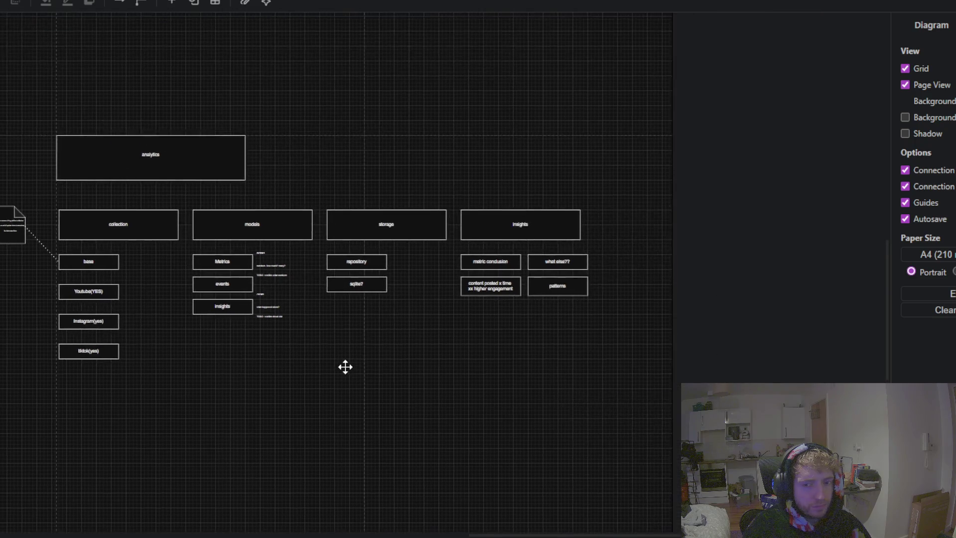
left_click(444, 230)
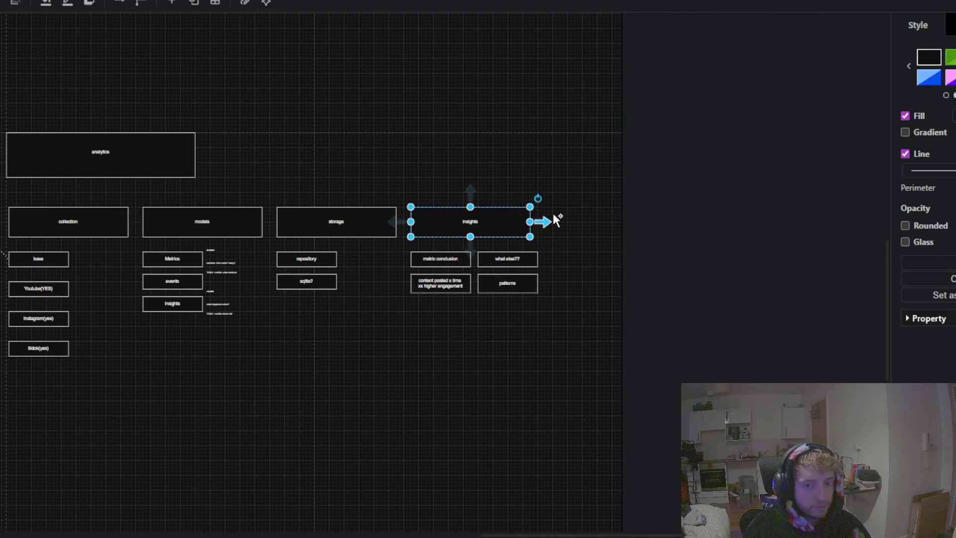
Step: Duplicate insights to the end of the top row and relabel the copy embeddings
left_click(587, 192)
key("ctrl+v")
left_click_drag(604, 230, 576, 227)
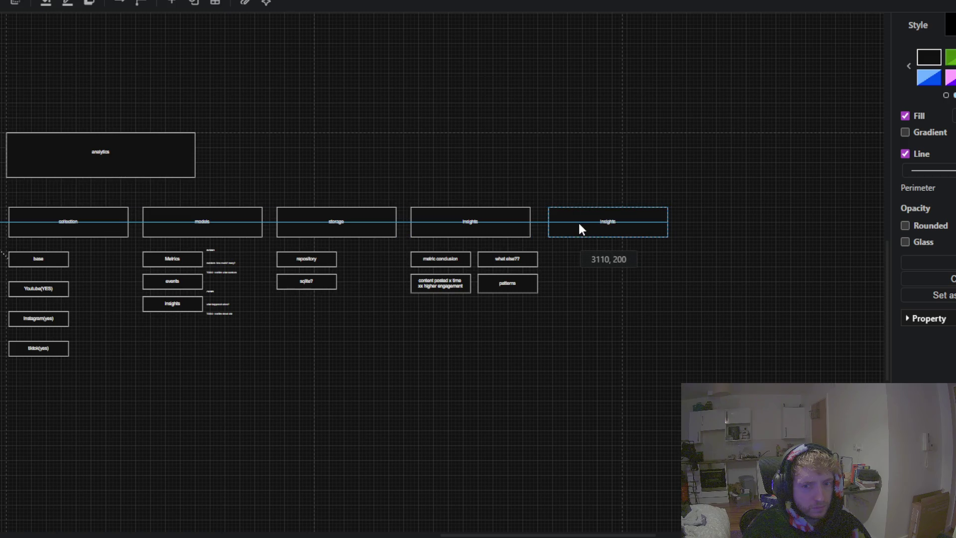
left_click_drag(575, 222, 580, 222)
double_click(596, 221)
type("embeddings")
left_click(707, 379)
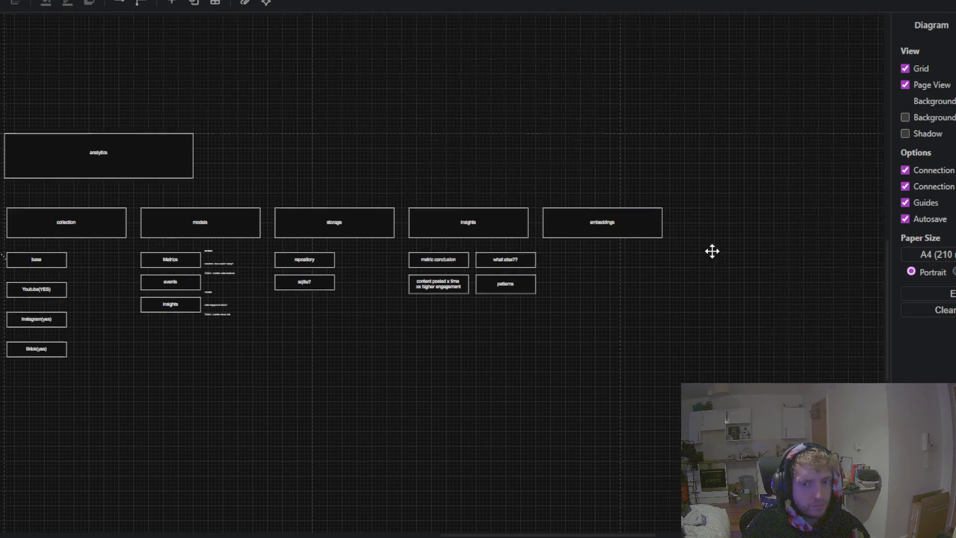
scroll(641, 257, "up", 4)
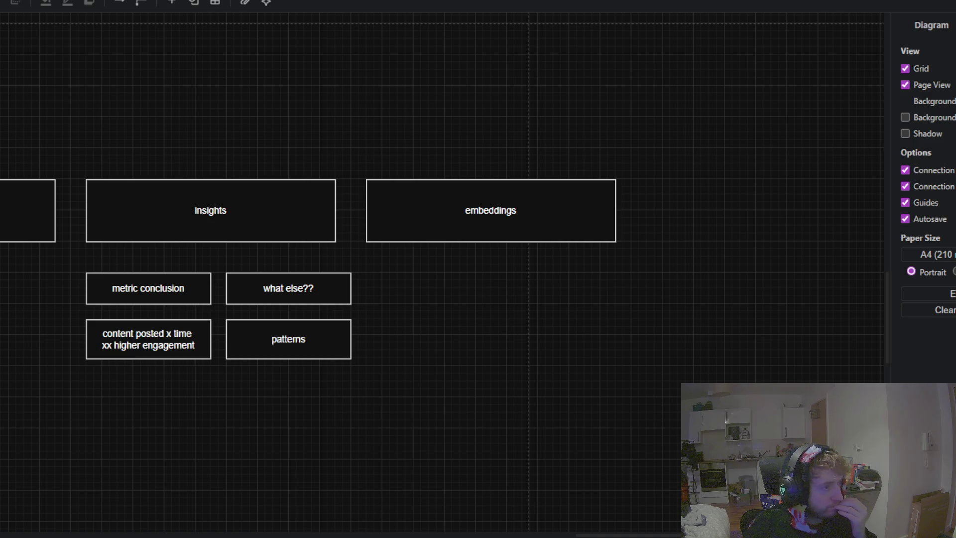
scroll(474, 432, "left", 7)
scroll(156, 410, "left", 4)
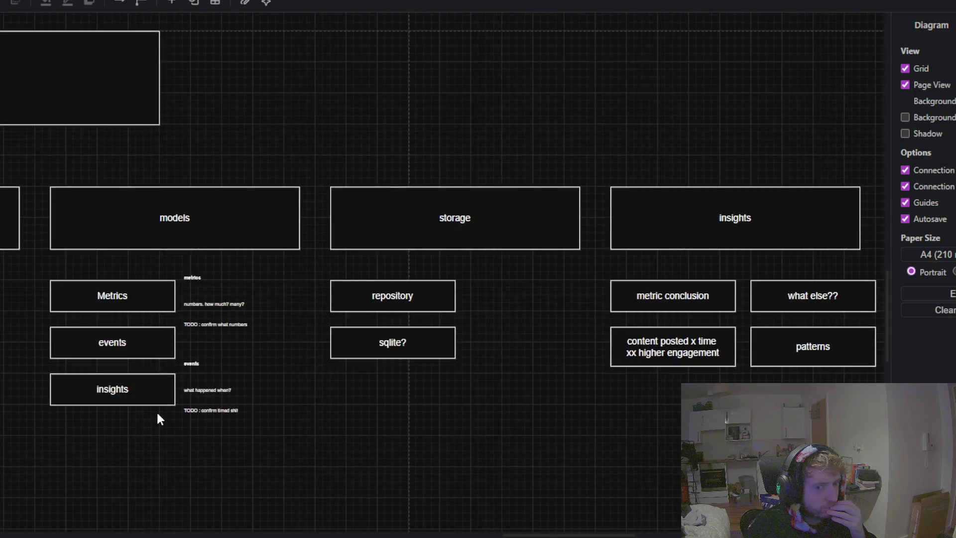
scroll(478, 386, "left", 5)
scroll(55, 341, "right", 5)
scroll(55, 342, "right", 3)
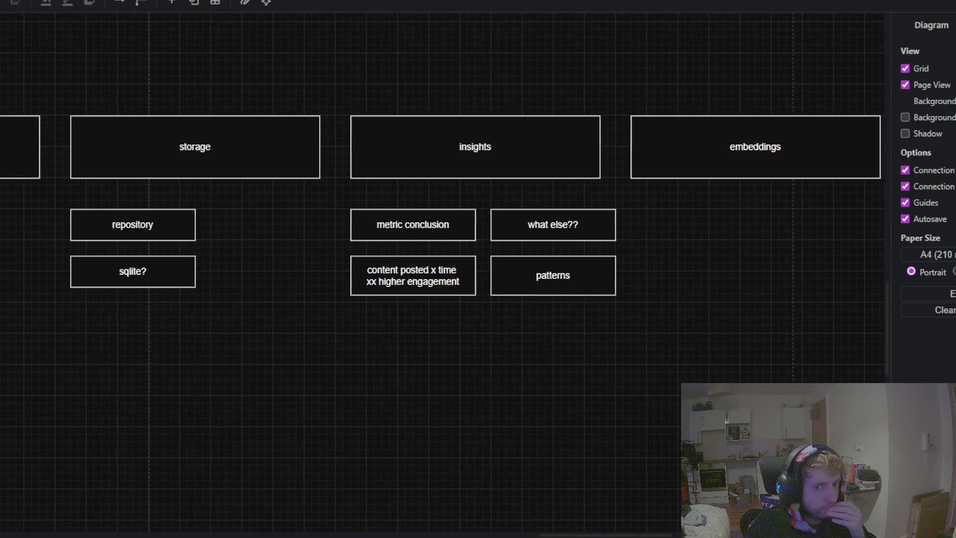
mouse_move(22, 361)
left_mouse_down()
mouse_move(275, 401)
mouse_move(66, 356)
left_mouse_up()
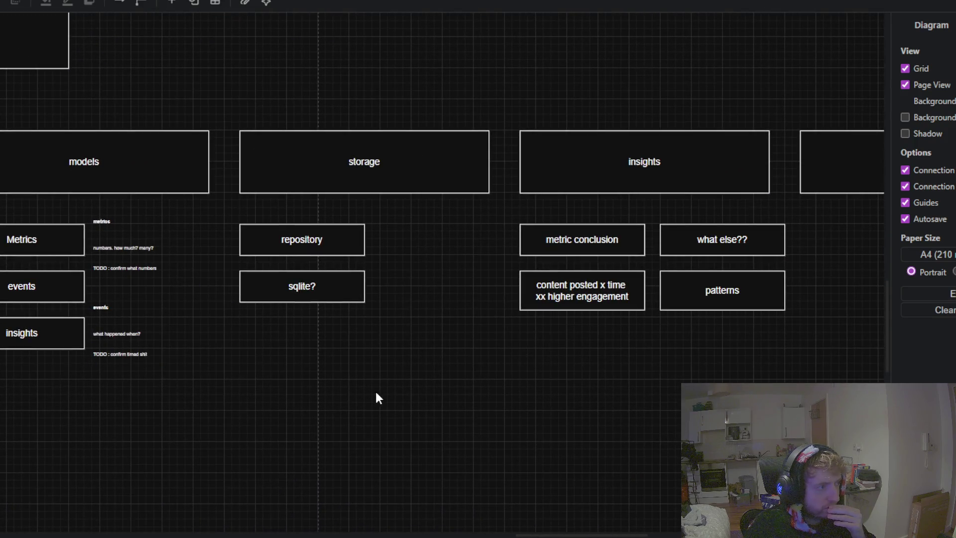
mouse_move(405, 394)
left_mouse_down()
mouse_move(358, 406)
mouse_move(606, 335)
mouse_move(474, 365)
left_mouse_up()
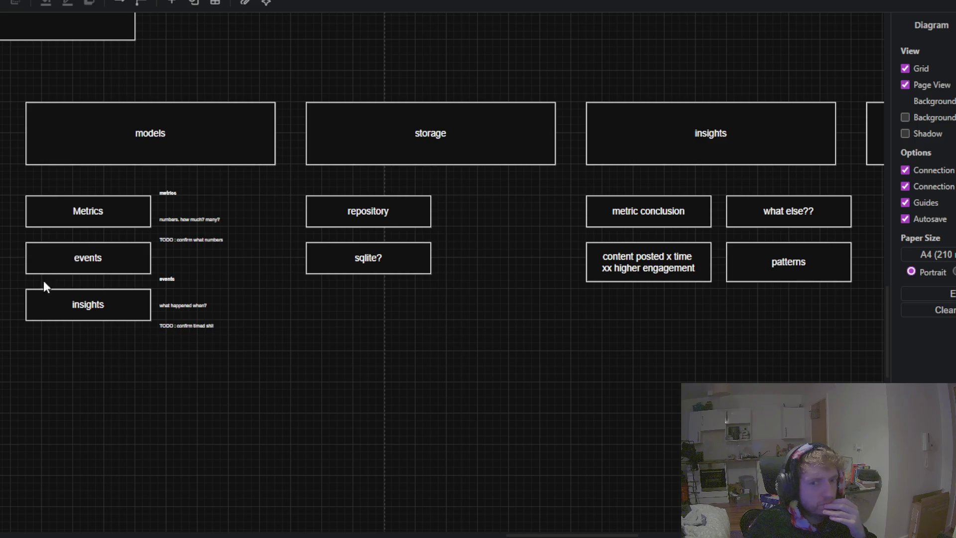
mouse_move(348, 367)
left_mouse_down()
mouse_move(115, 426)
mouse_move(623, 366)
mouse_move(7, 389)
left_mouse_up()
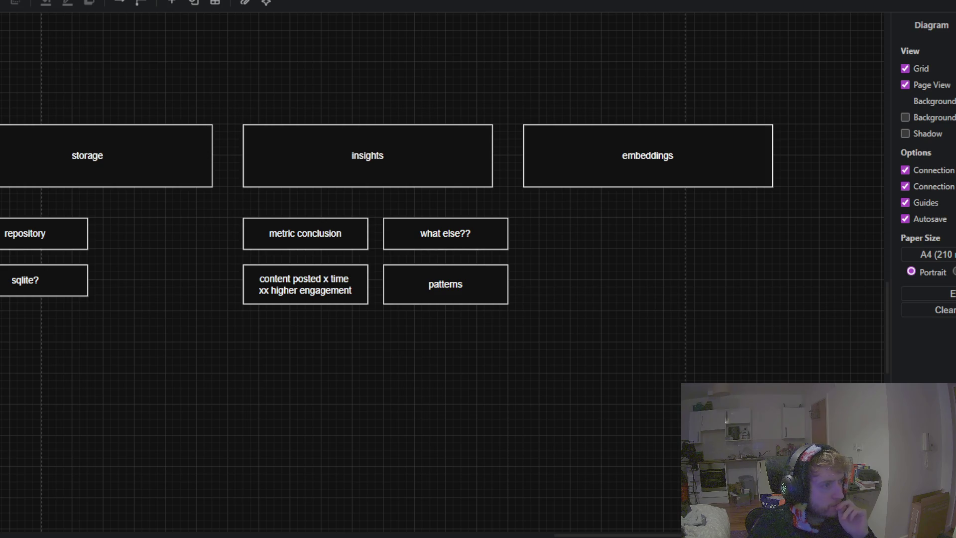
Step: Copy the patterns box and place the duplicate beneath the embeddings box
mouse_move(276, 431)
left_mouse_down()
mouse_move(138, 412)
mouse_move(125, 426)
left_mouse_up()
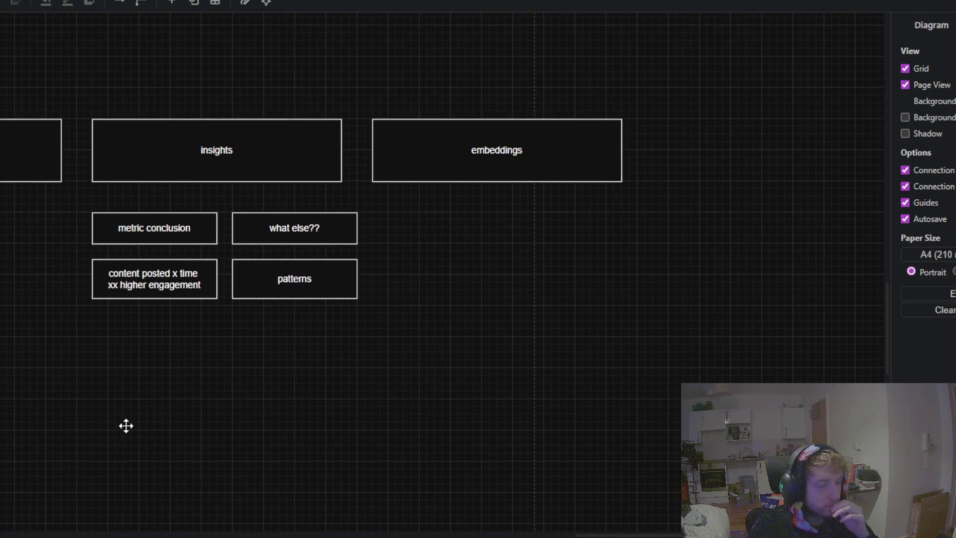
left_click(326, 275)
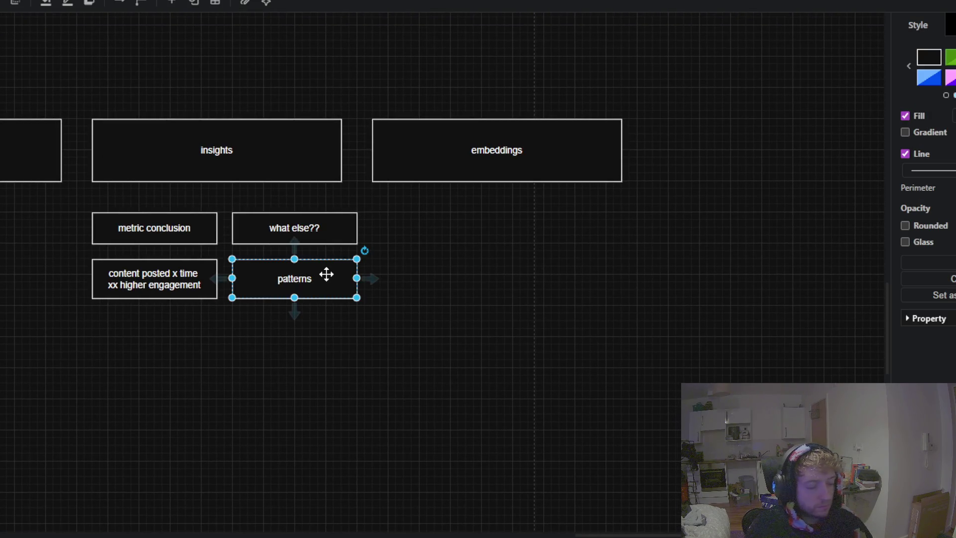
key("ctrl+c")
left_click(565, 281)
key("ctrl+v")
mouse_move(593, 294)
left_mouse_down()
mouse_move(411, 231)
mouse_move(474, 252)
left_mouse_up()
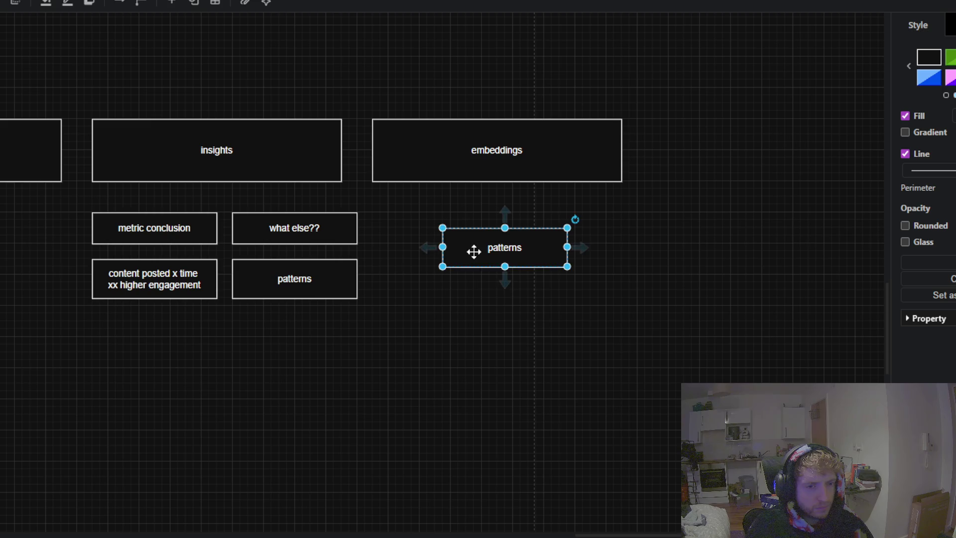
left_click(231, 385)
mouse_move(174, 375)
left_mouse_down()
mouse_move(723, 390)
mouse_move(376, 387)
left_mouse_up()
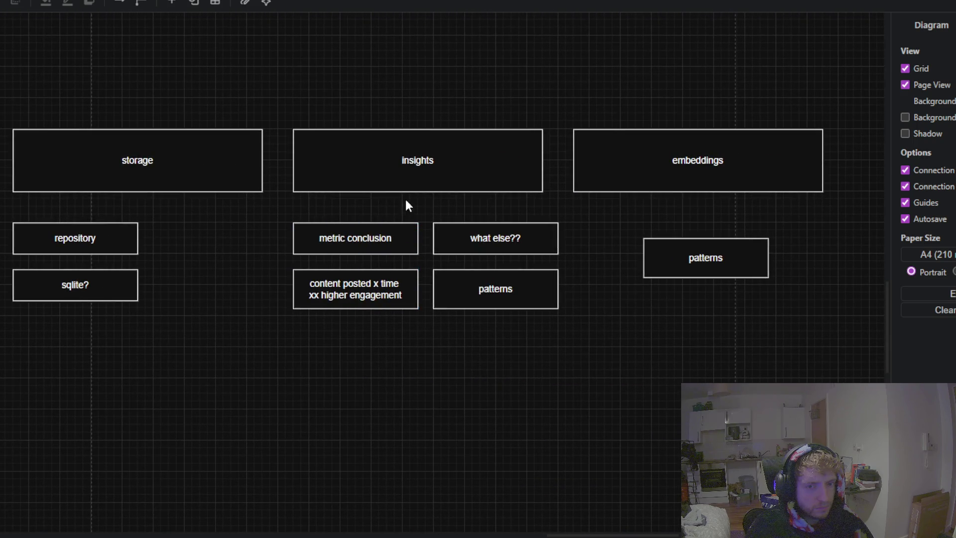
scroll(354, 228, "up", 1)
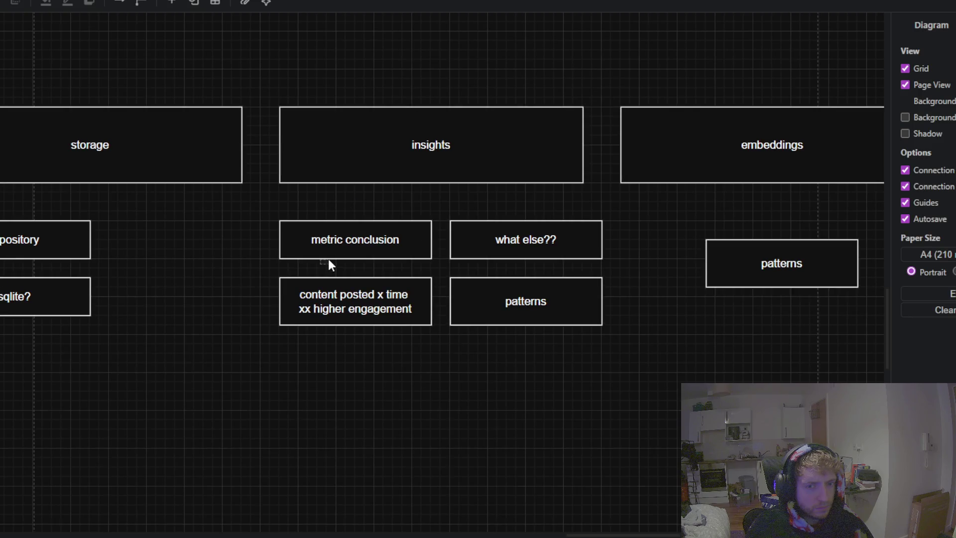
Step: Narrow the what else?? box and the lower patterns box to matching 140x50 widths
left_click(478, 256)
mouse_move(512, 256)
left_mouse_down()
mouse_move(522, 256)
mouse_move(513, 255)
left_mouse_up()
left_click_drag(602, 240, 476, 212)
left_click(543, 407)
scroll(542, 408, "right", 5)
left_click(367, 312)
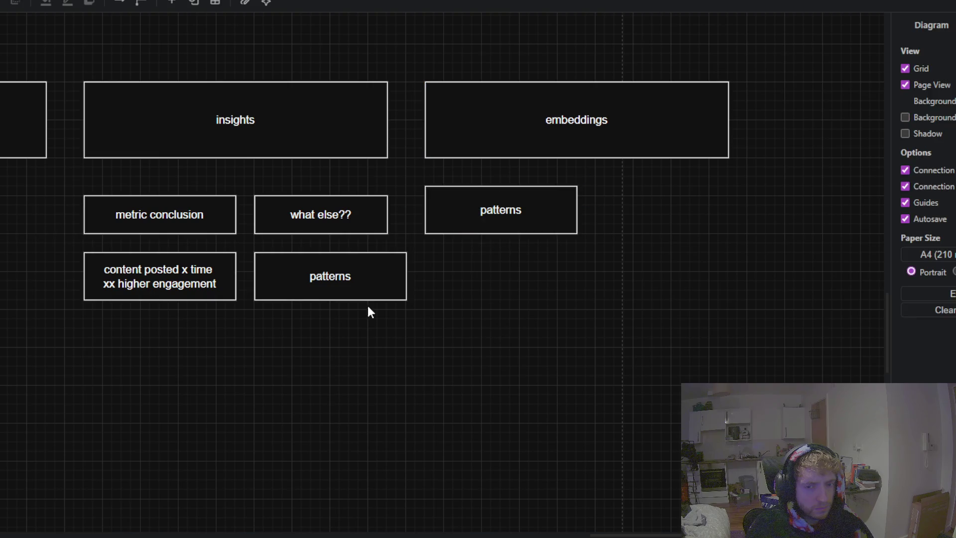
left_click(376, 277)
left_click_drag(404, 276, 383, 277)
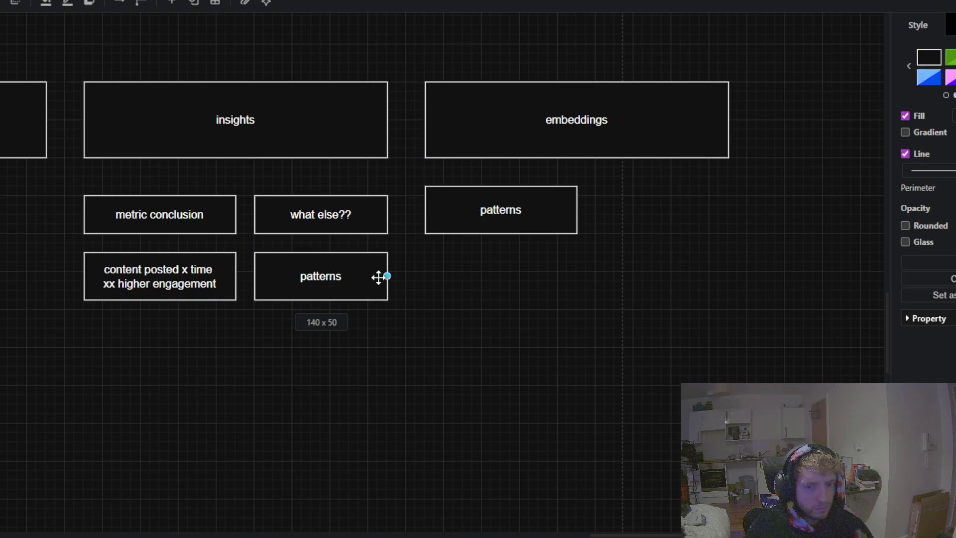
left_click(513, 311)
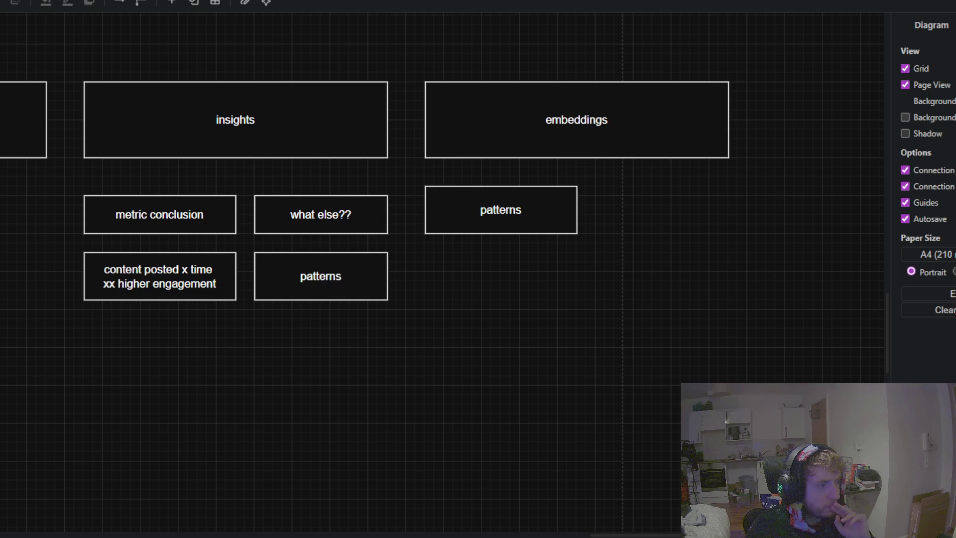
left_click_drag(159, 399, 264, 374)
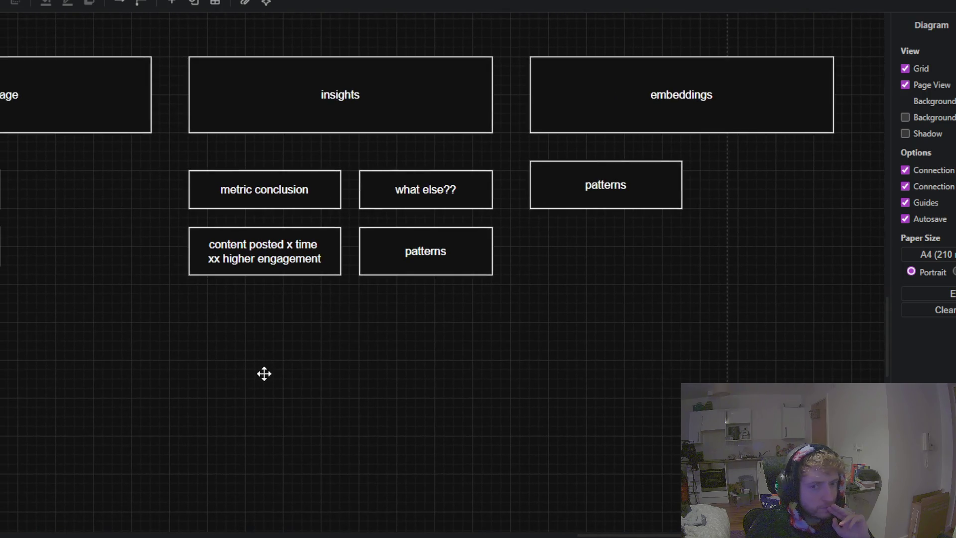
Step: Relabel the patterns box under embeddings as chunker
left_click(400, 261)
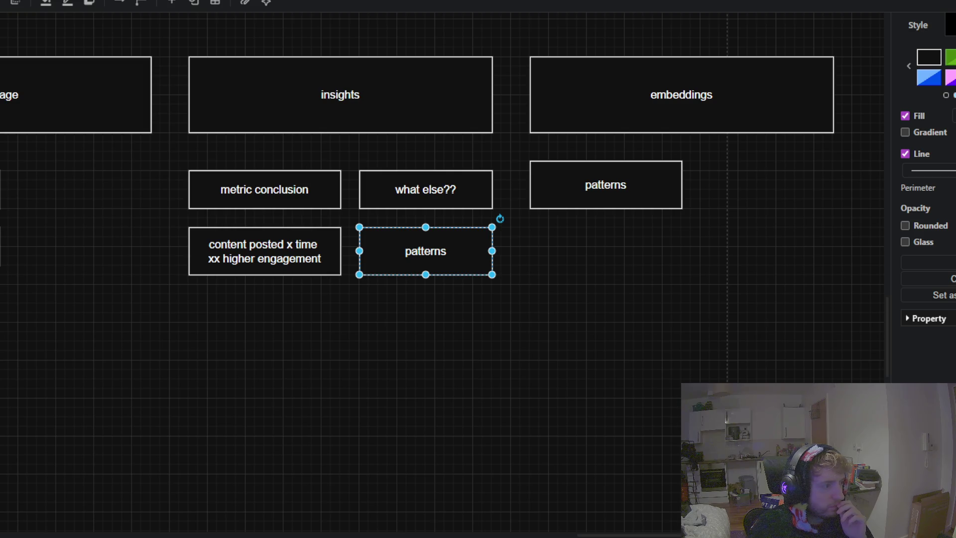
double_click(606, 186)
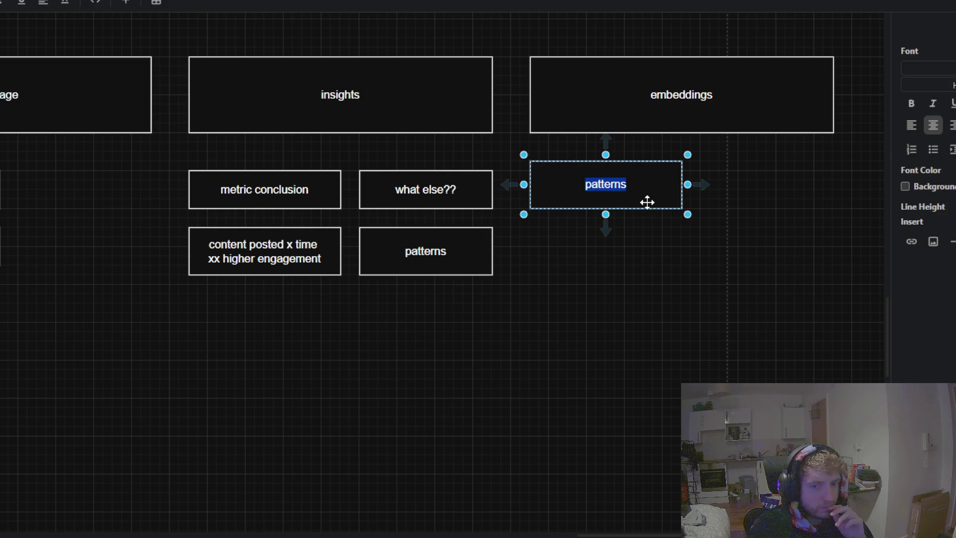
type("chunker")
left_click(627, 249)
Step: Duplicate chunker just below itself and relabel the copy embedder
left_click(646, 200)
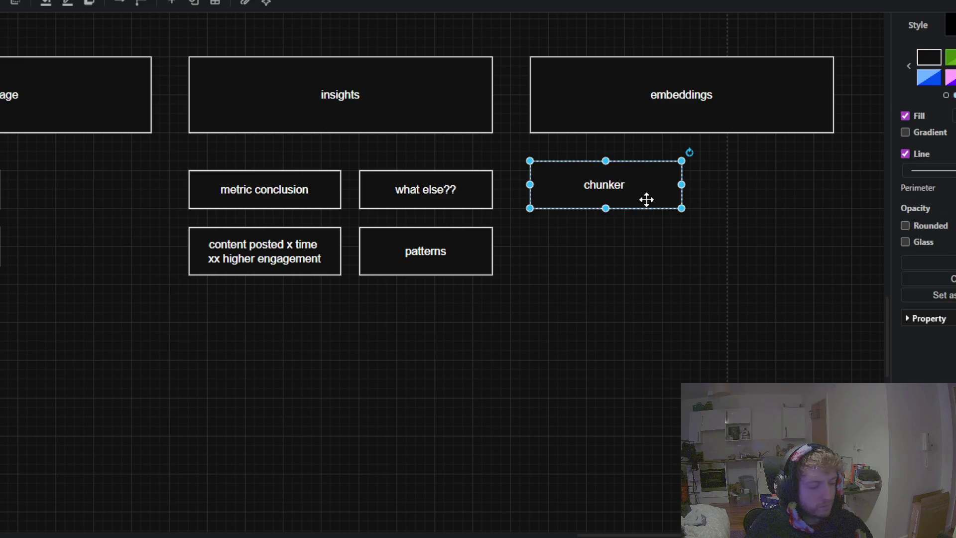
key("ctrl+c")
key("ctrl+v")
left_click_drag(661, 289, 569, 254)
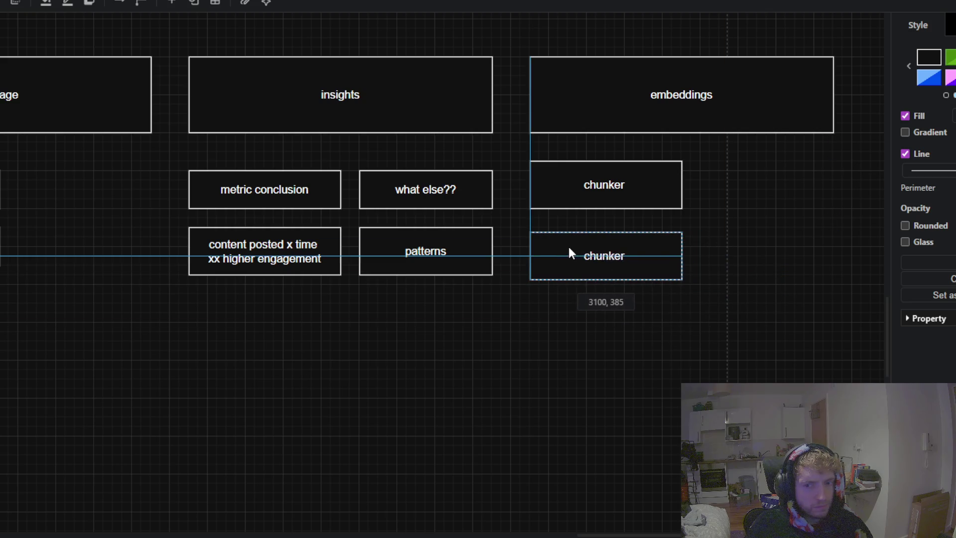
double_click(645, 260)
type("r,m")
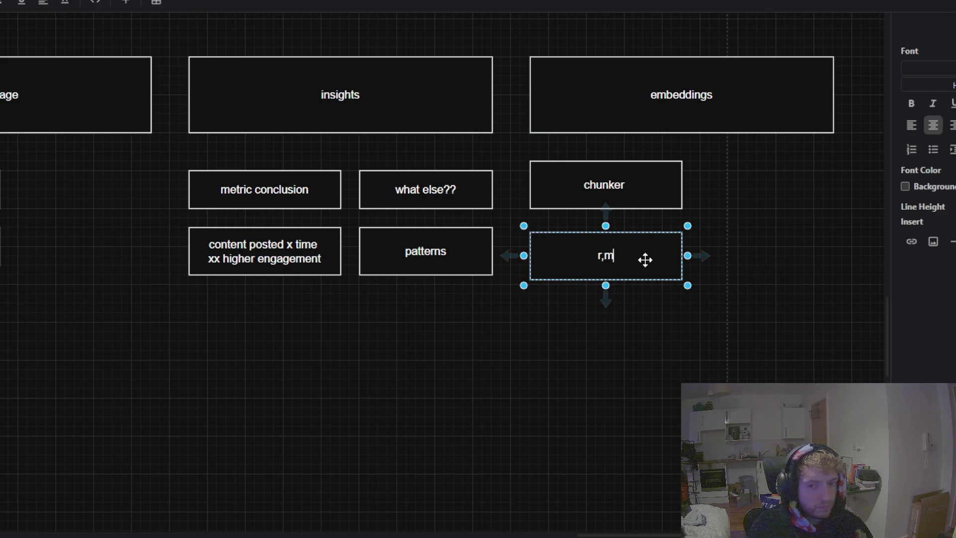
key("BackSpace")
type("bedder")
left_click(410, 299)
scroll(410, 299, "down", 3)
scroll(444, 312, "left", 3)
scroll(446, 352, "left", 2)
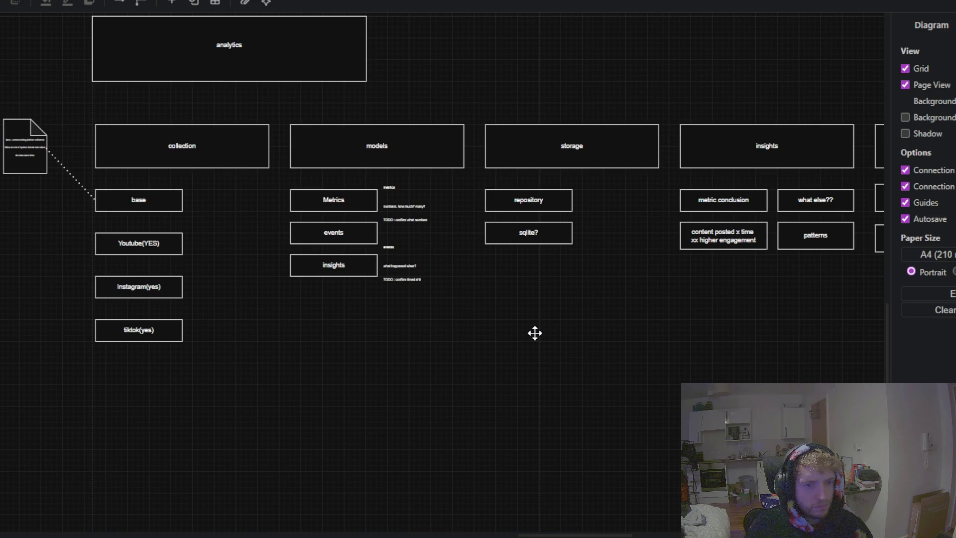
mouse_move(535, 334)
left_mouse_down()
mouse_move(583, 426)
mouse_move(508, 480)
mouse_move(411, 472)
mouse_move(336, 405)
mouse_move(418, 412)
left_mouse_up()
scroll(418, 412, "down", 3)
left_click_drag(65, 363, 653, 294)
scroll(331, 266, "up", 3)
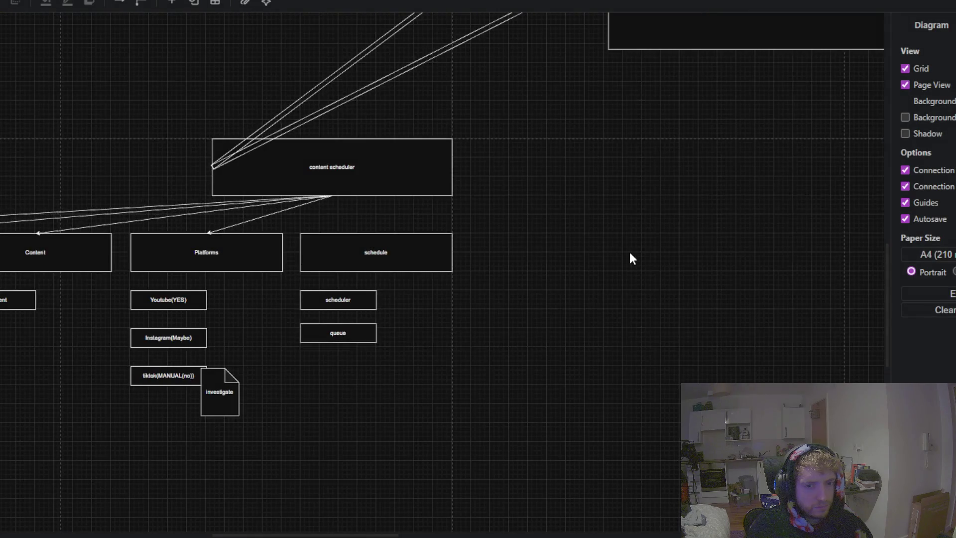
left_click_drag(630, 259, 143, 308)
scroll(317, 280, "down", 2)
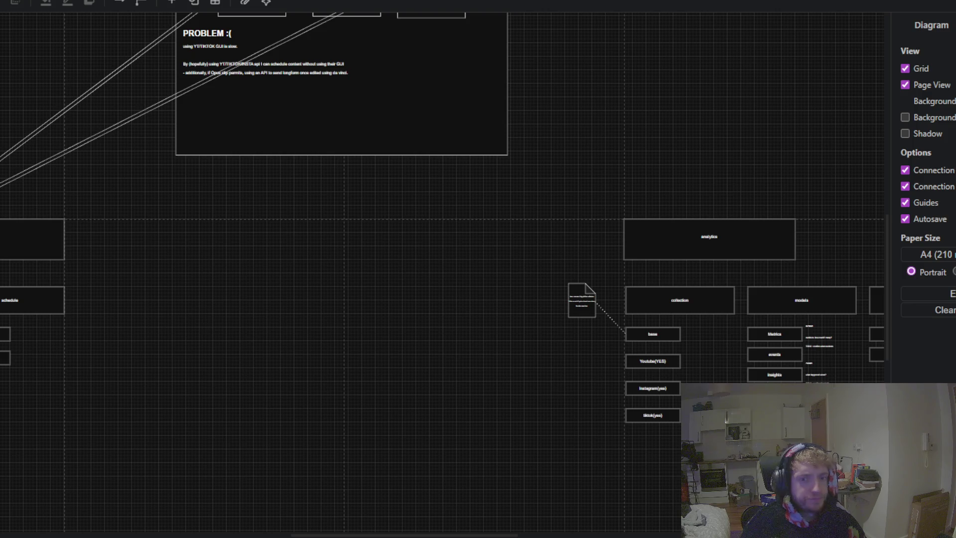
left_click_drag(419, 306, 335, 440)
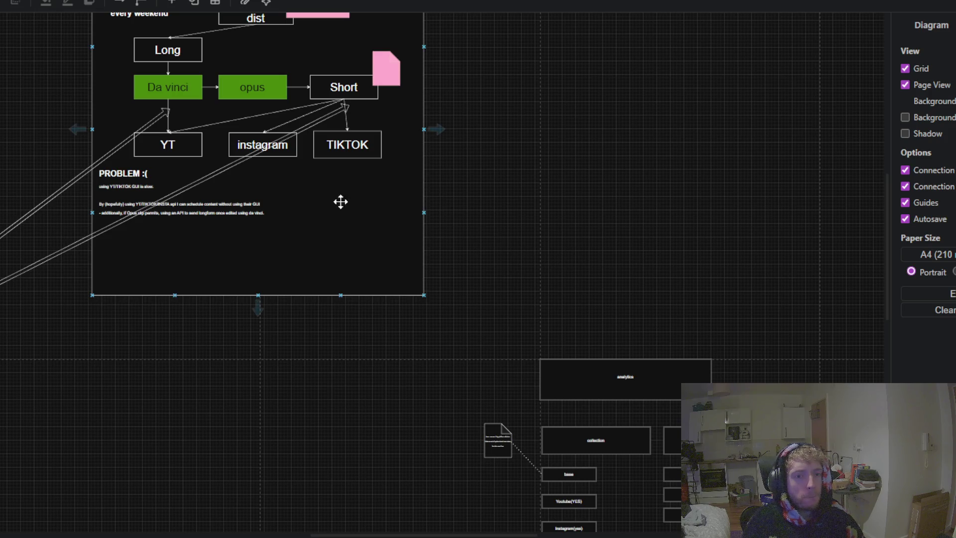
left_click(617, 368)
Step: Add an arrow running from the YT box down to the analytics box
left_click(478, 318)
key("ctrl+v")
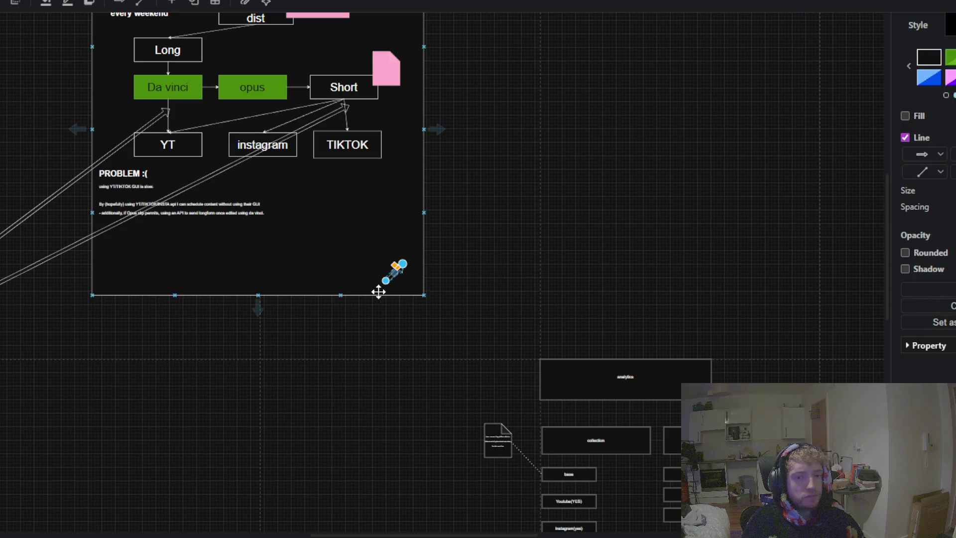
scroll(522, 343, "up", 1)
scroll(522, 343, "up", 1)
left_click(300, 232)
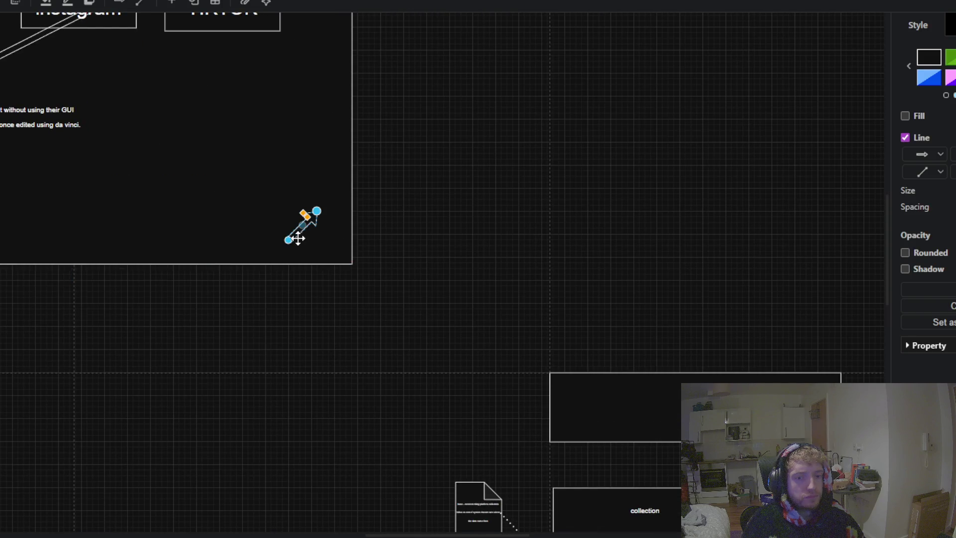
left_click_drag(289, 240, 716, 372)
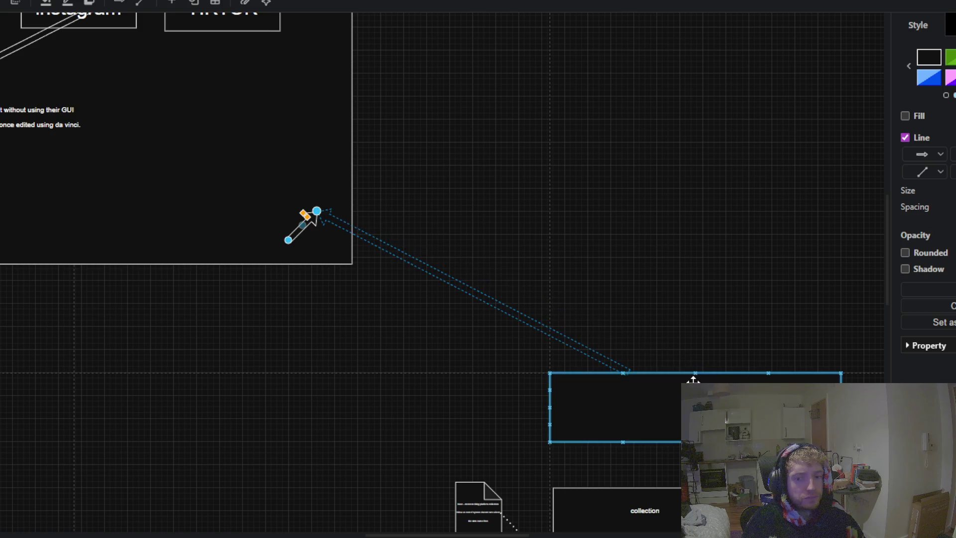
mouse_move(716, 372)
left_mouse_down()
mouse_move(666, 326)
mouse_move(695, 372)
left_mouse_up()
left_click(667, 319)
left_click(604, 312)
left_click_drag(576, 207, 848, 371)
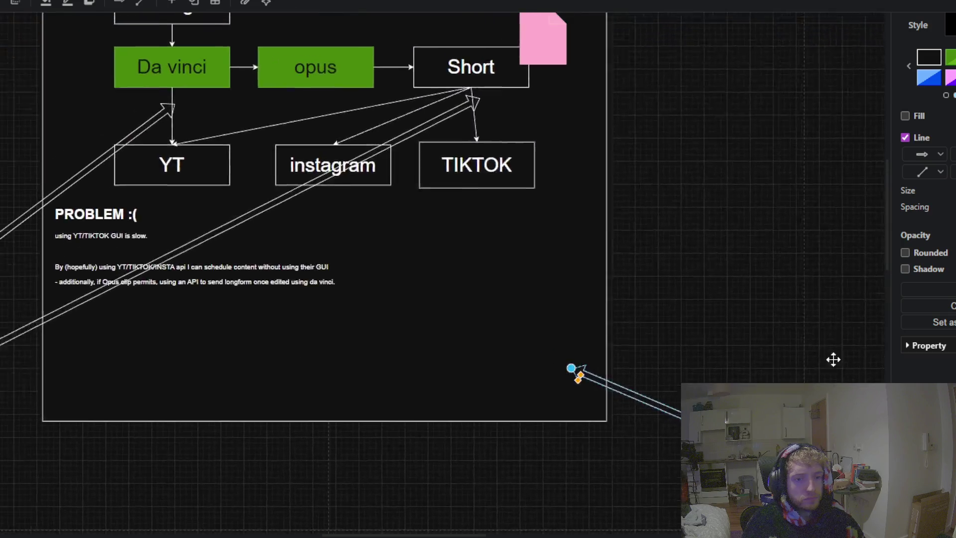
left_click_drag(592, 380, 495, 177)
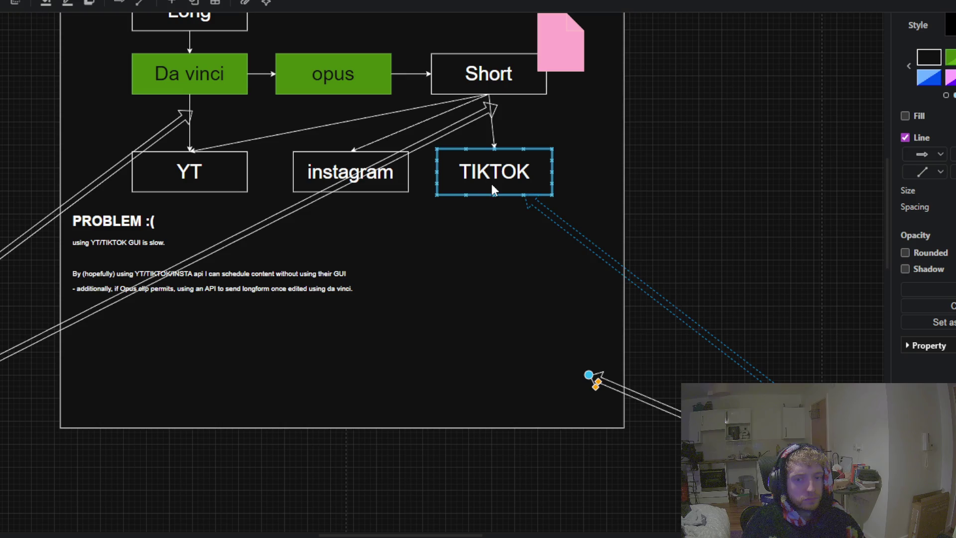
left_click_drag(493, 190, 174, 174)
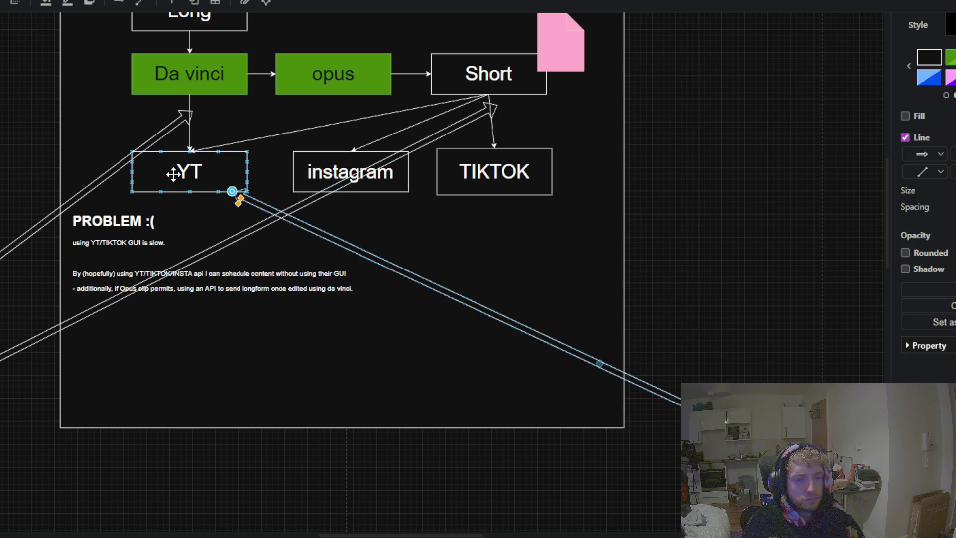
left_click(721, 312)
Step: Duplicate the arrow to connect the instagram box's bottom to analytics' top edge
left_click_drag(738, 307, 252, 181)
left_click(298, 334)
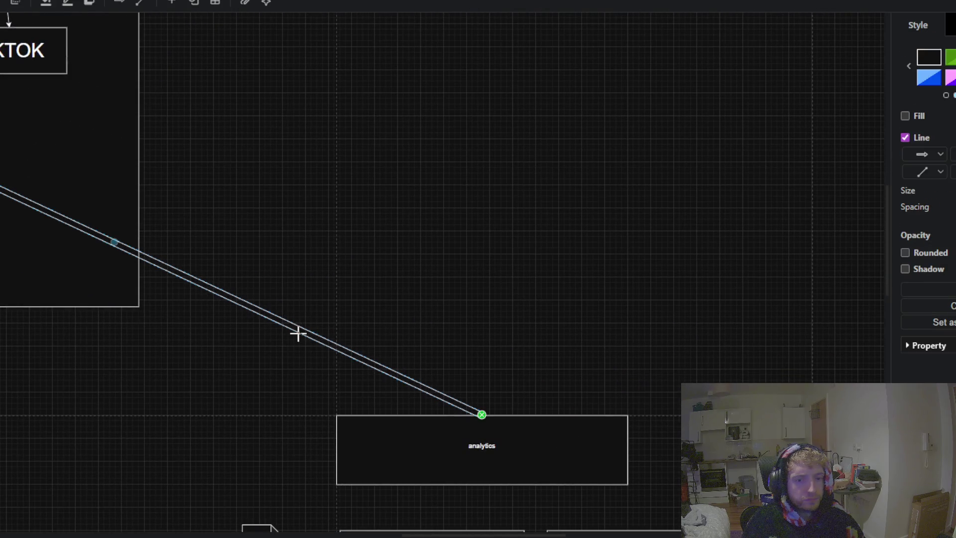
left_click(527, 253)
key("ctrl+v")
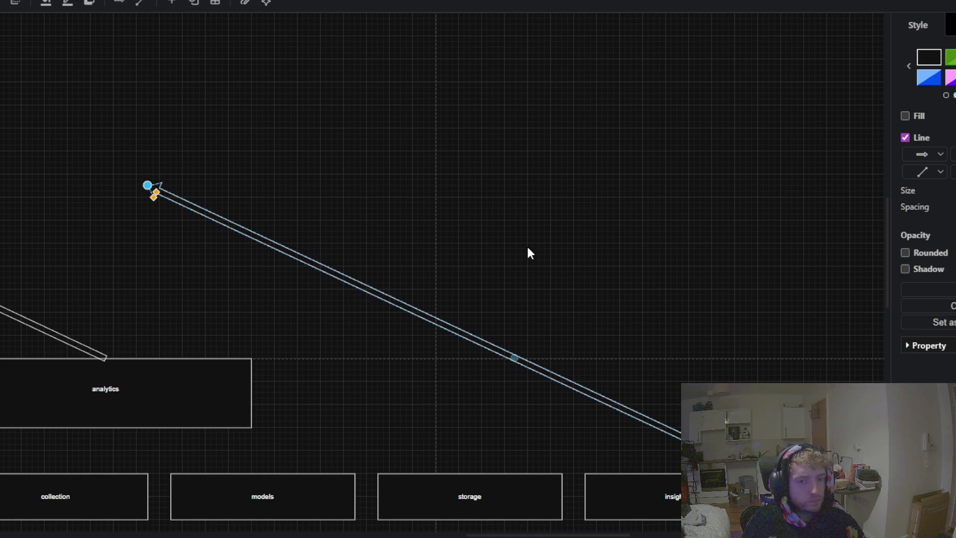
scroll(378, 220, "down", 3)
scroll(478, 253, "up", 4)
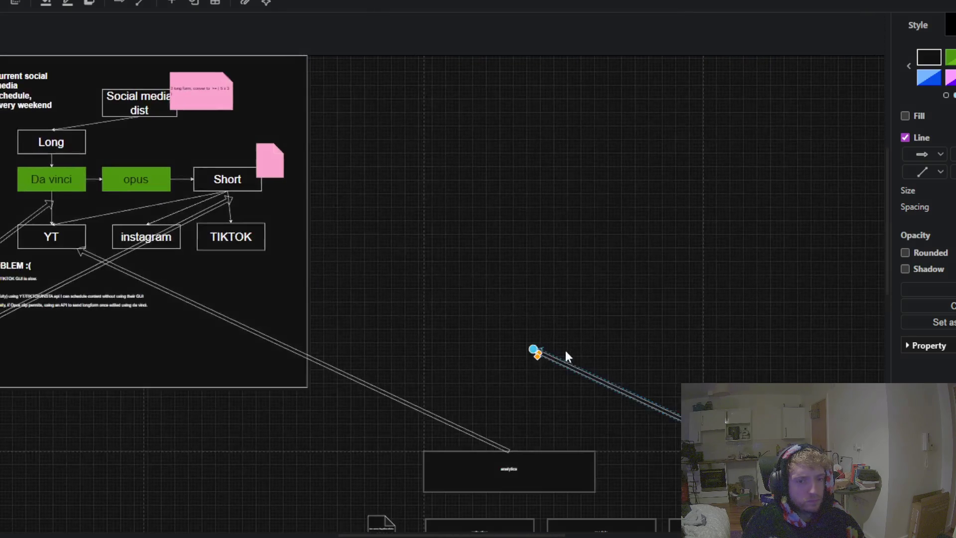
left_click_drag(532, 350, 144, 248)
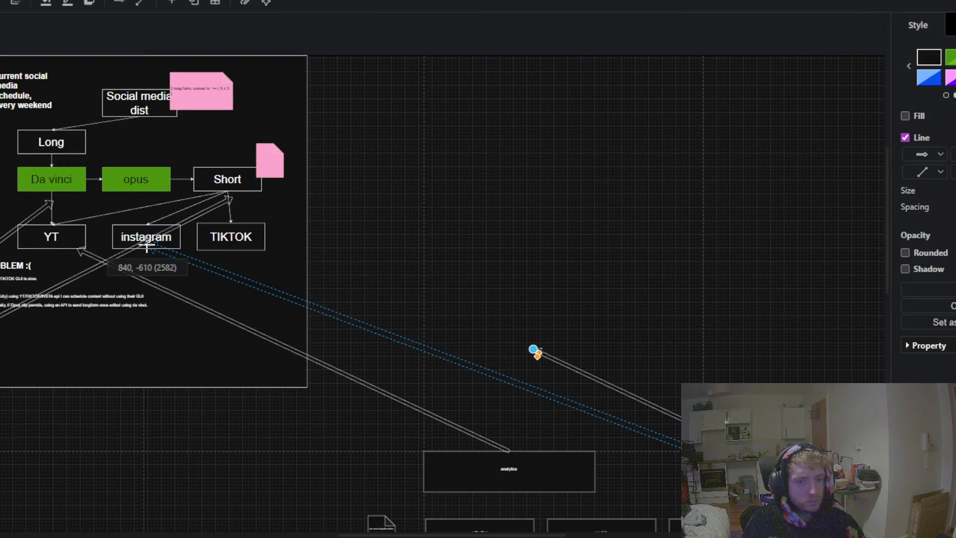
left_click_drag(145, 249, 147, 246)
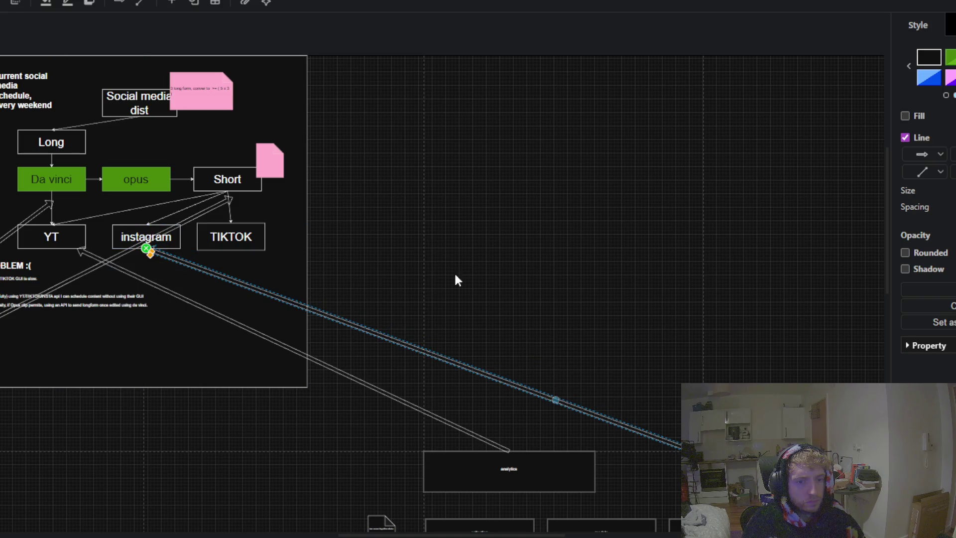
left_click_drag(625, 309, 513, 251)
left_click(465, 326)
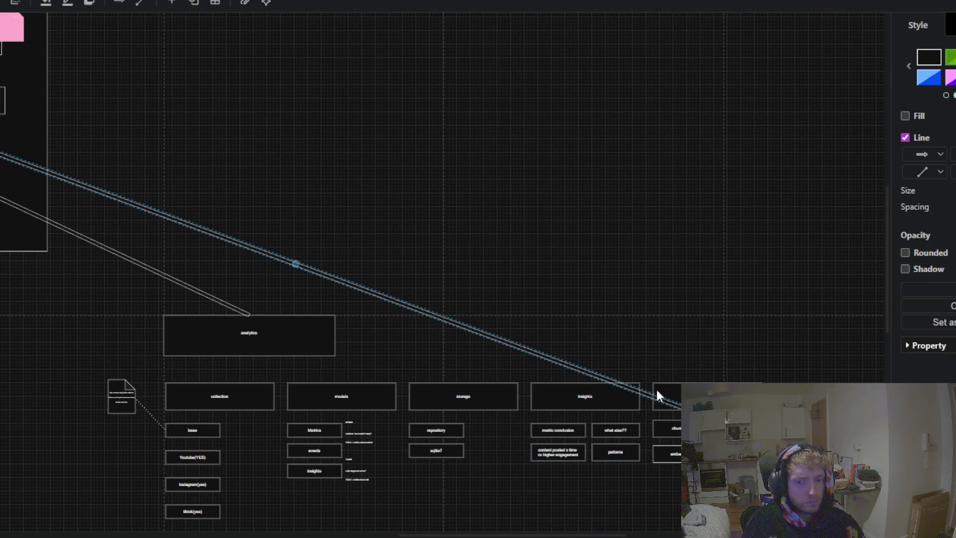
left_click_drag(680, 407, 255, 319)
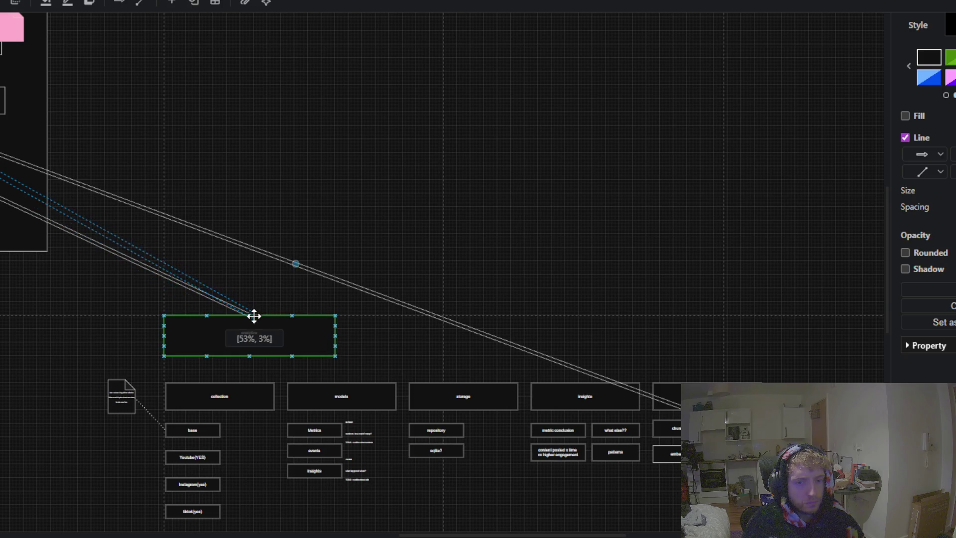
left_click_drag(271, 319, 253, 316)
left_click(329, 207)
Step: Duplicate the arrow again to connect the TIKTOK box to the analytics box
left_click_drag(328, 207, 606, 273)
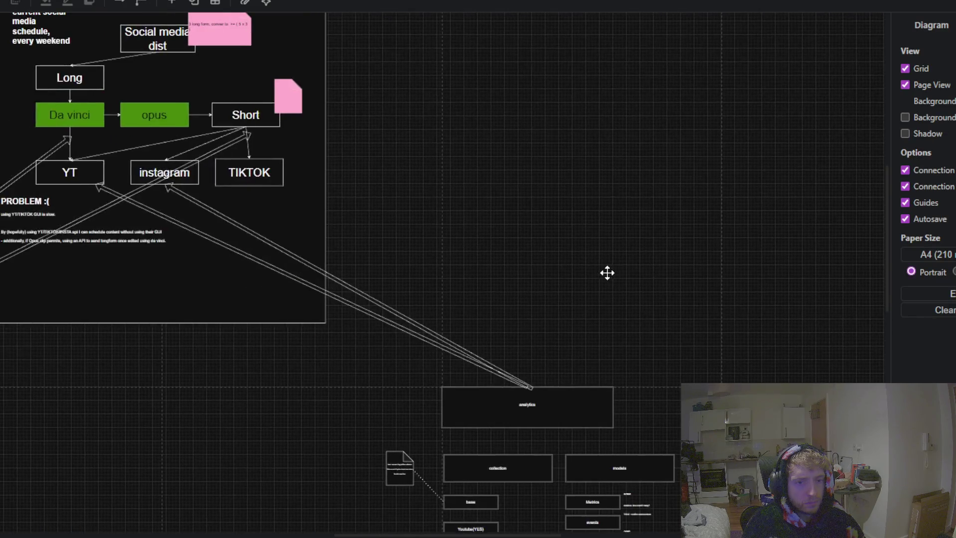
key("ctrl+v")
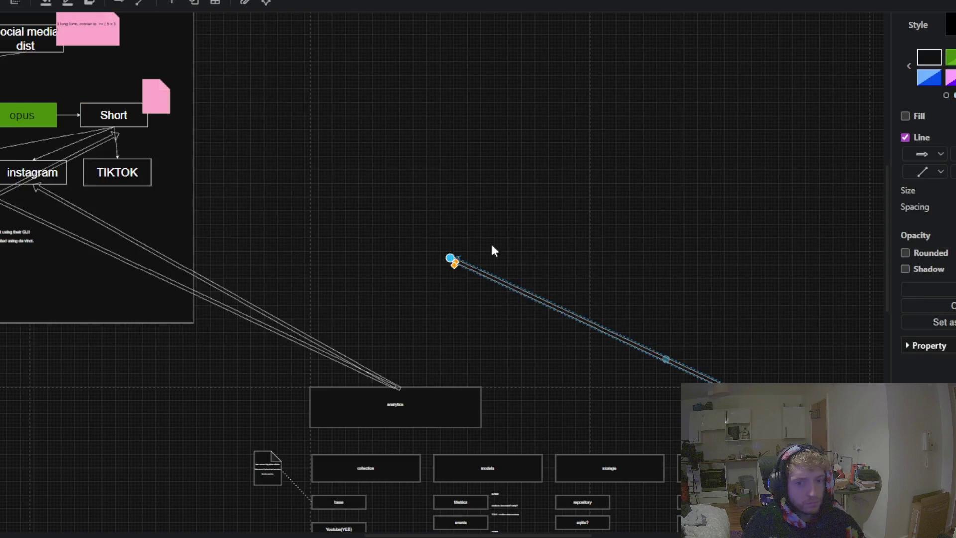
left_click_drag(451, 262, 118, 185)
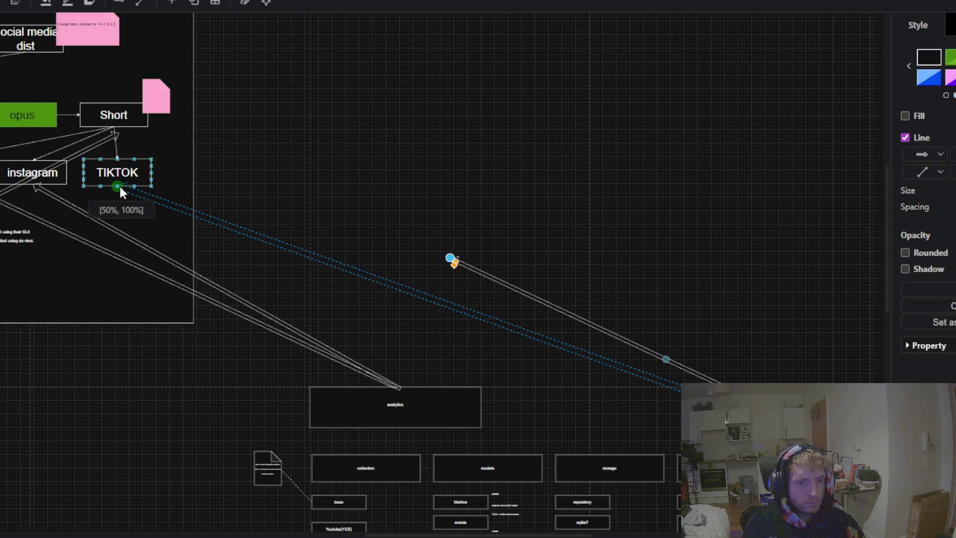
left_click(640, 244)
left_click_drag(775, 396, 579, 289)
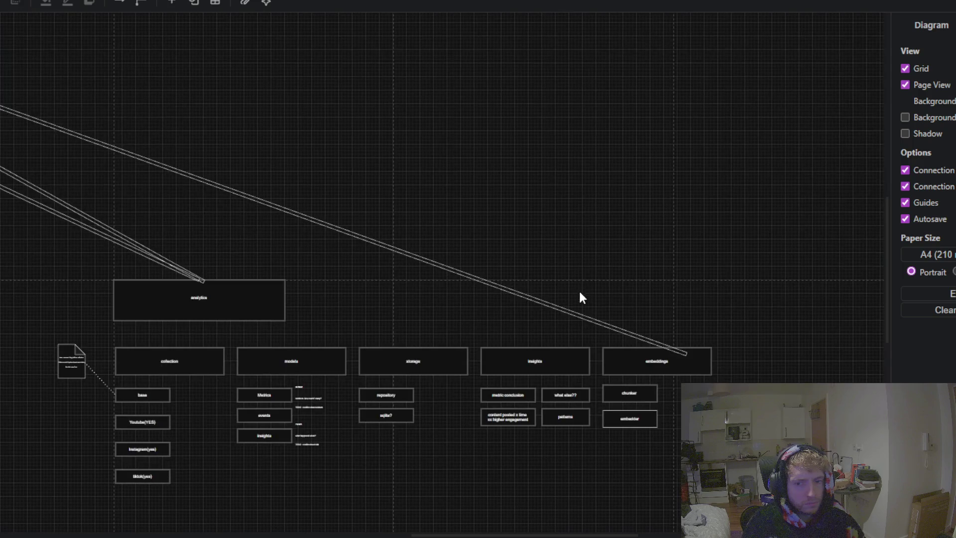
left_click(572, 309)
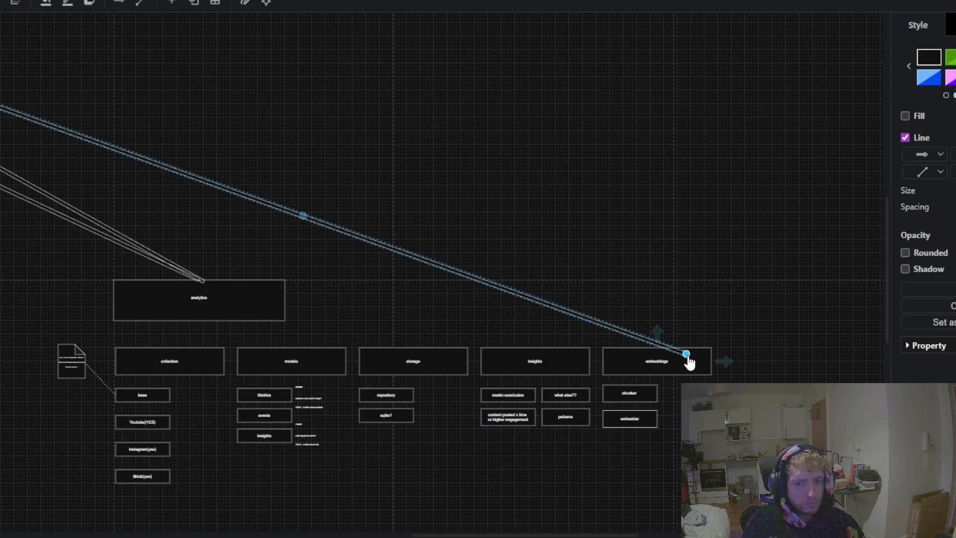
left_click_drag(687, 359, 207, 280)
left_click(297, 233)
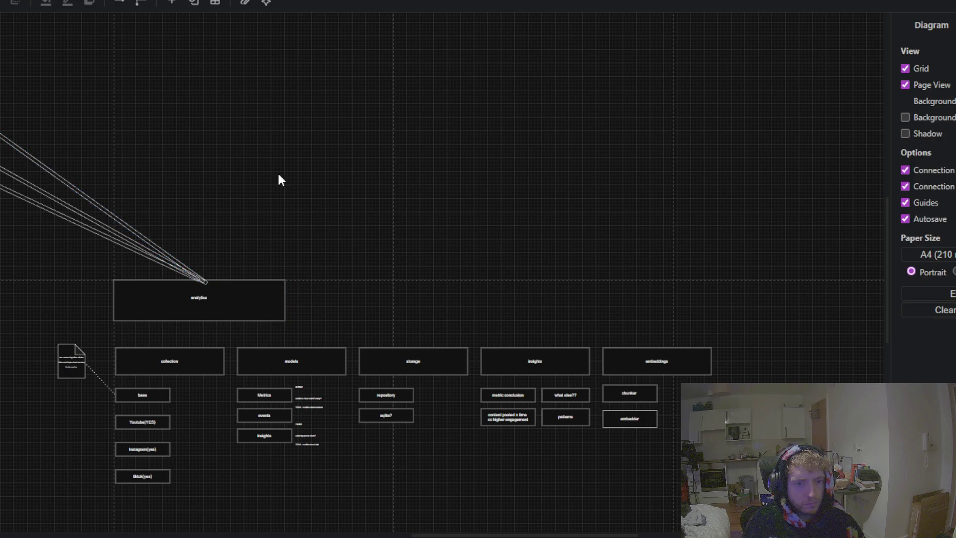
left_click_drag(280, 180, 611, 291)
scroll(611, 291, "up", 3)
scroll(606, 353, "up", 3)
scroll(468, 312, "up", 2)
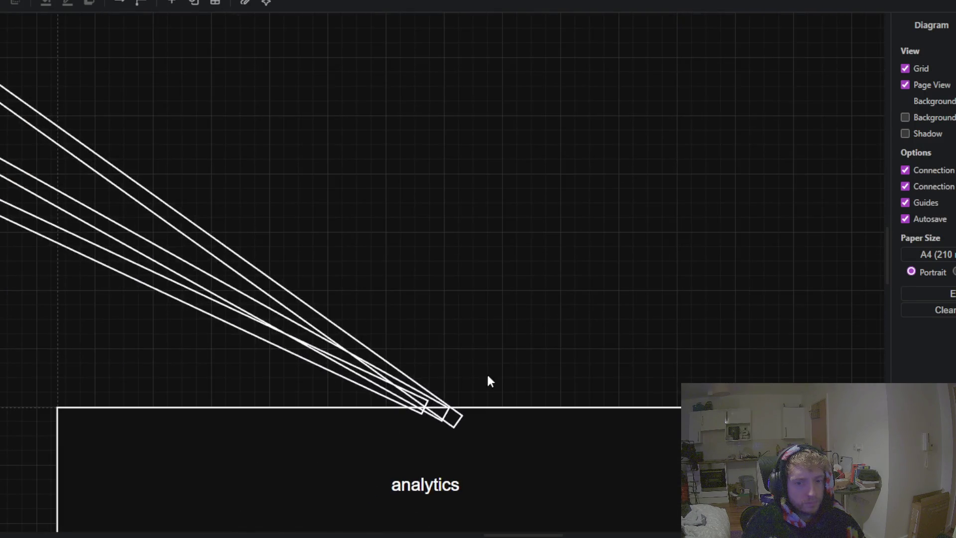
Step: Reseat the YT, instagram and TIKTOK arrow ends on the analytics box's top edge
left_click(449, 426)
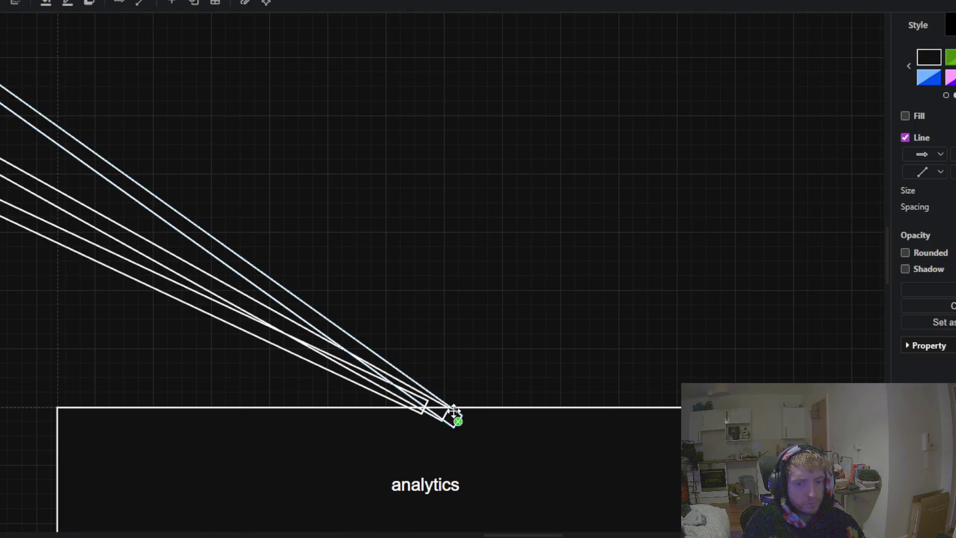
mouse_move(454, 420)
left_mouse_down()
mouse_move(464, 439)
mouse_move(431, 414)
mouse_move(441, 419)
mouse_move(434, 440)
left_mouse_up()
scroll(465, 351, "down", 2)
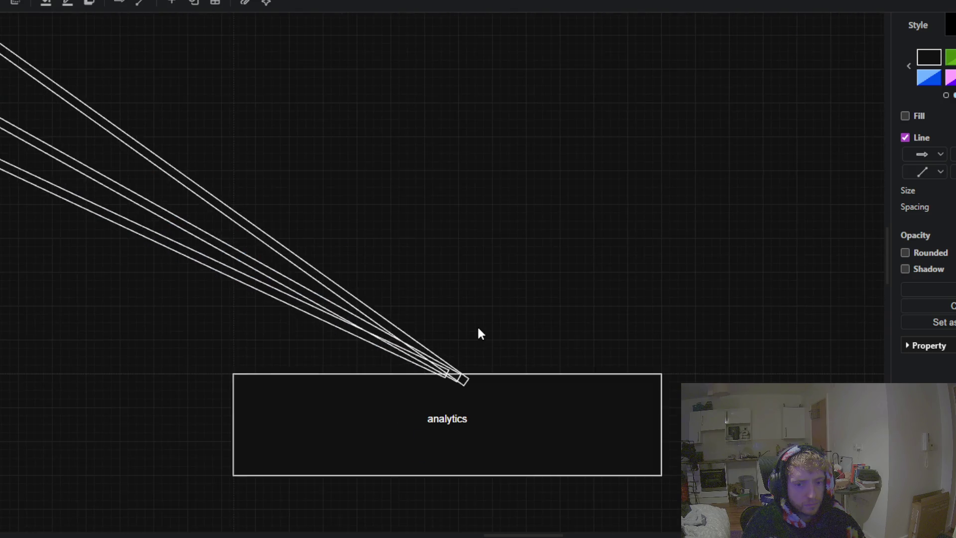
left_click_drag(478, 333, 456, 384)
scroll(476, 360, "down", 1)
scroll(475, 361, "down", 2)
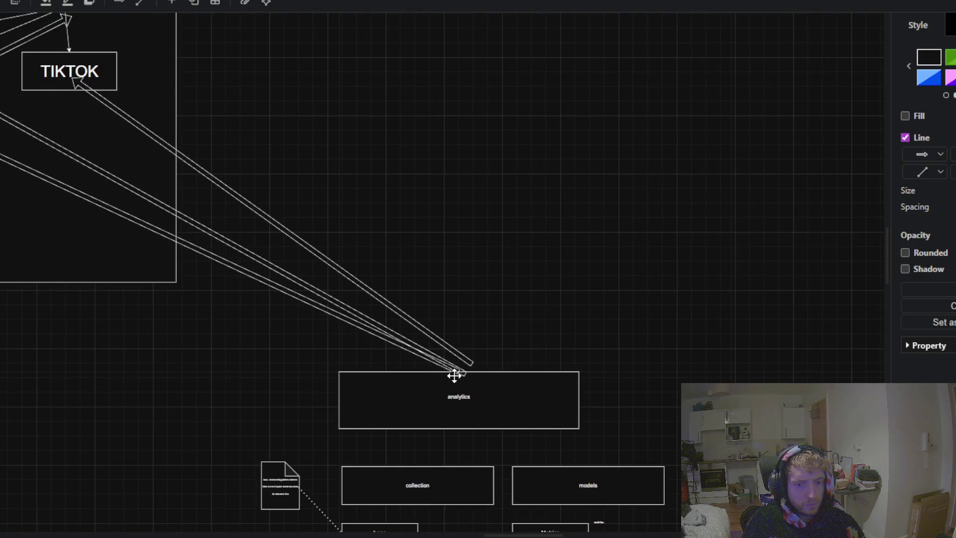
left_click_drag(467, 366, 472, 334)
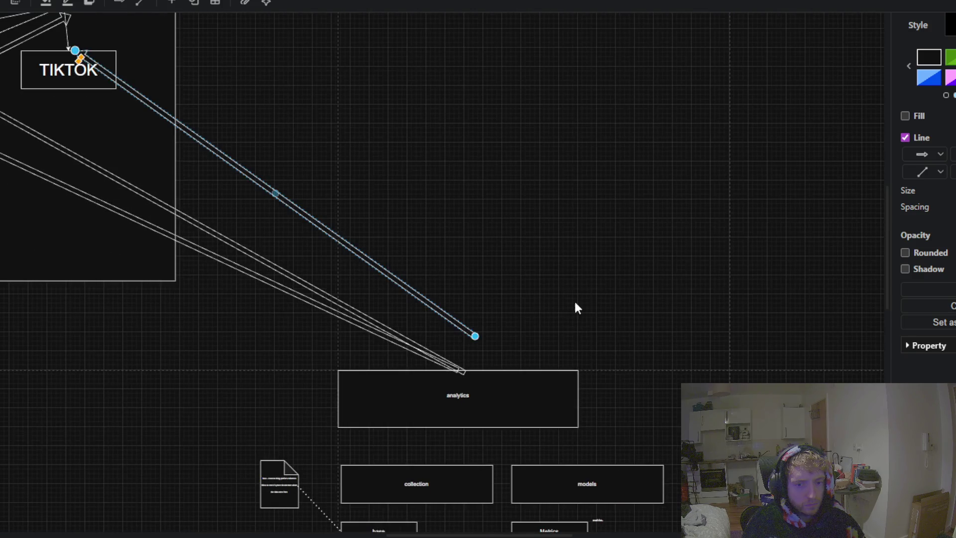
left_click(575, 306)
left_click(458, 325)
Step: Nudge the analytics box slightly right along the guide
left_click(458, 377)
left_click(582, 256)
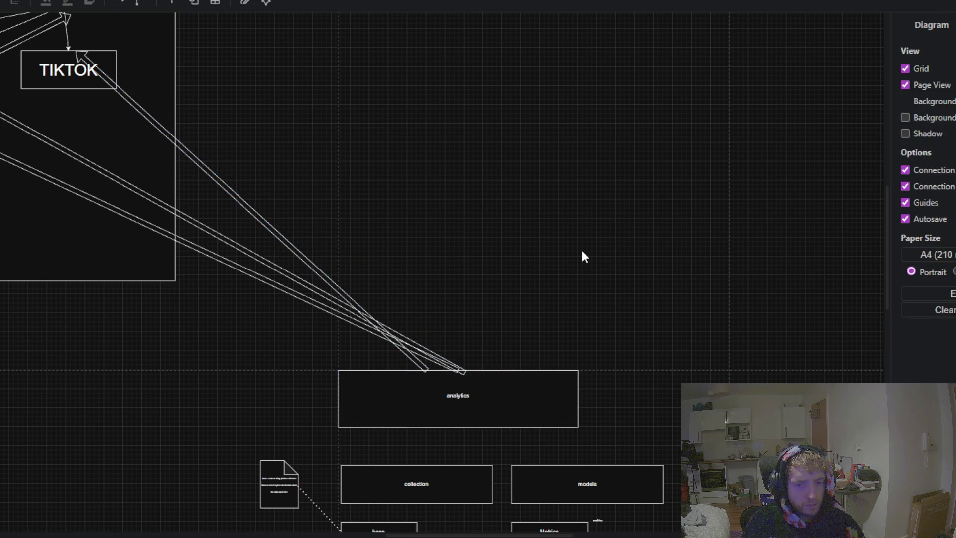
left_click_drag(465, 393, 461, 393)
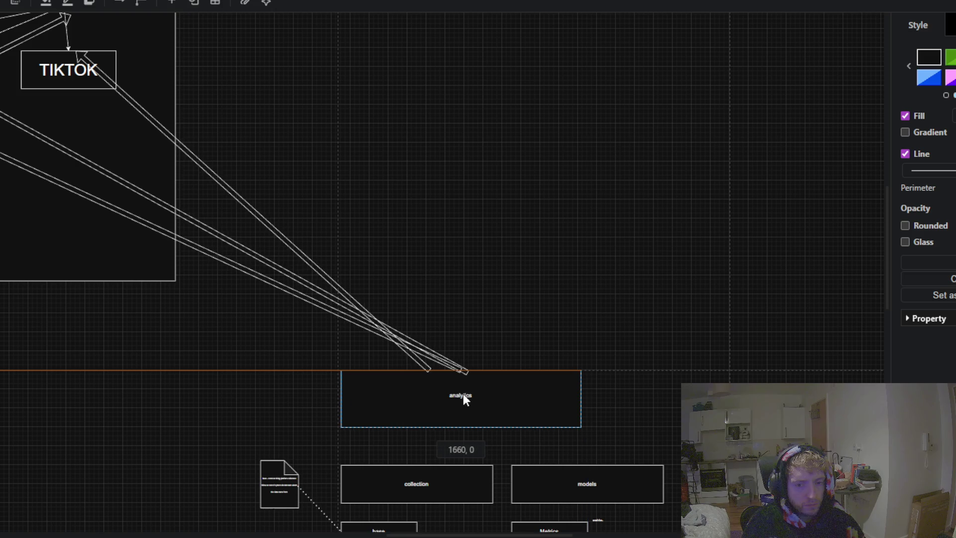
left_click(582, 234)
scroll(588, 214, "down", 3)
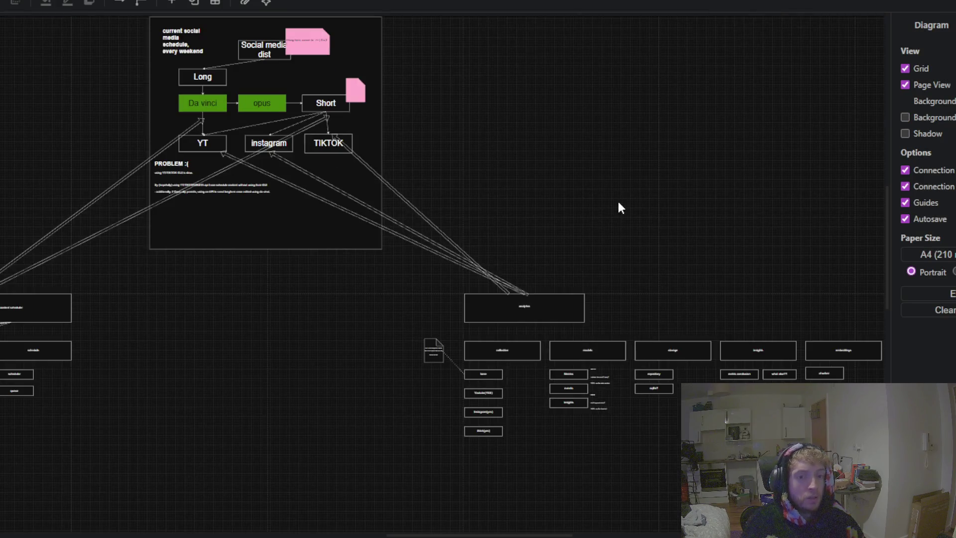
left_click_drag(618, 200, 400, 169)
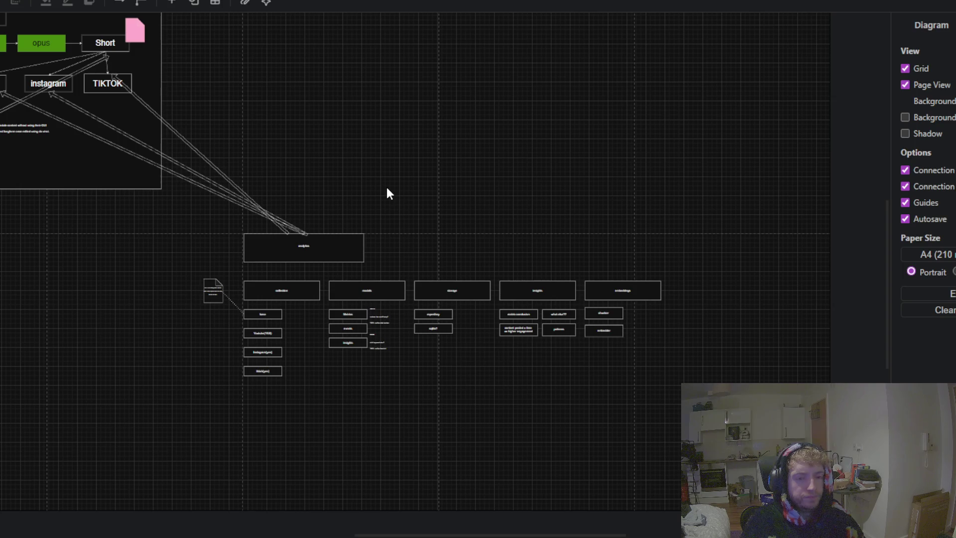
scroll(386, 194, "up", 1)
scroll(454, 250, "up", 2)
scroll(454, 250, "up", 2)
scroll(453, 250, "up", 2)
left_click_drag(453, 250, 412, 144)
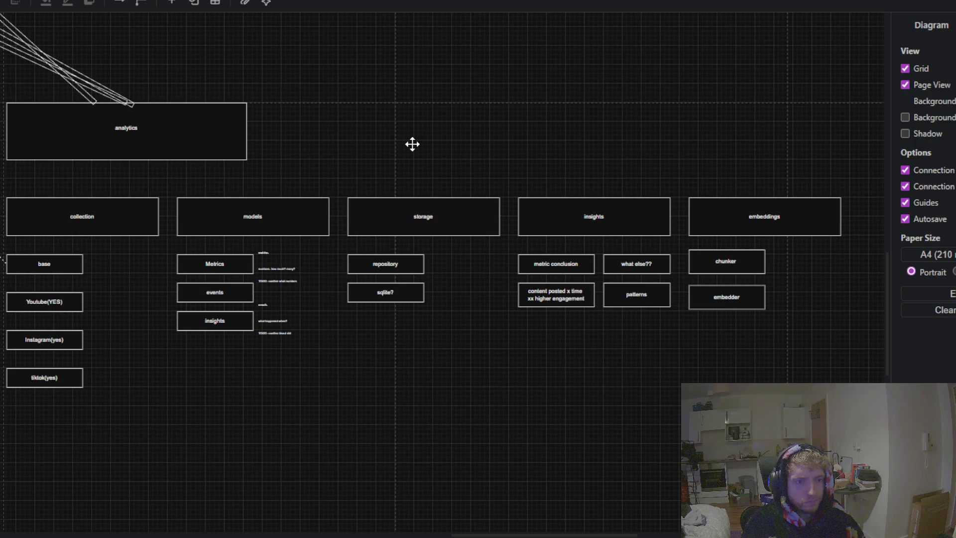
left_click_drag(412, 144, 604, 322)
mouse_move(376, 143)
left_mouse_down()
mouse_move(440, 181)
mouse_move(635, 342)
mouse_move(668, 400)
mouse_move(660, 137)
left_mouse_up()
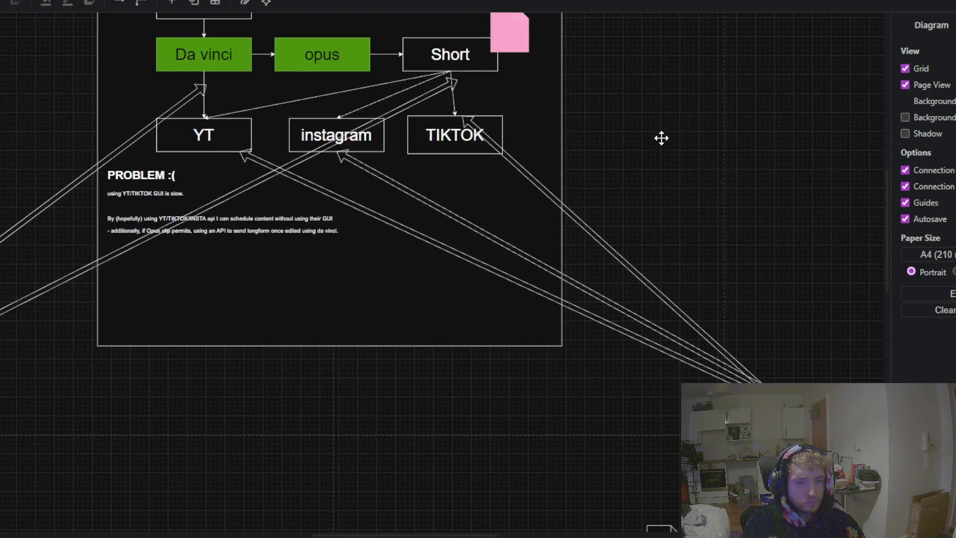
mouse_move(501, 426)
left_mouse_down()
mouse_move(314, 320)
mouse_move(587, 495)
left_mouse_up()
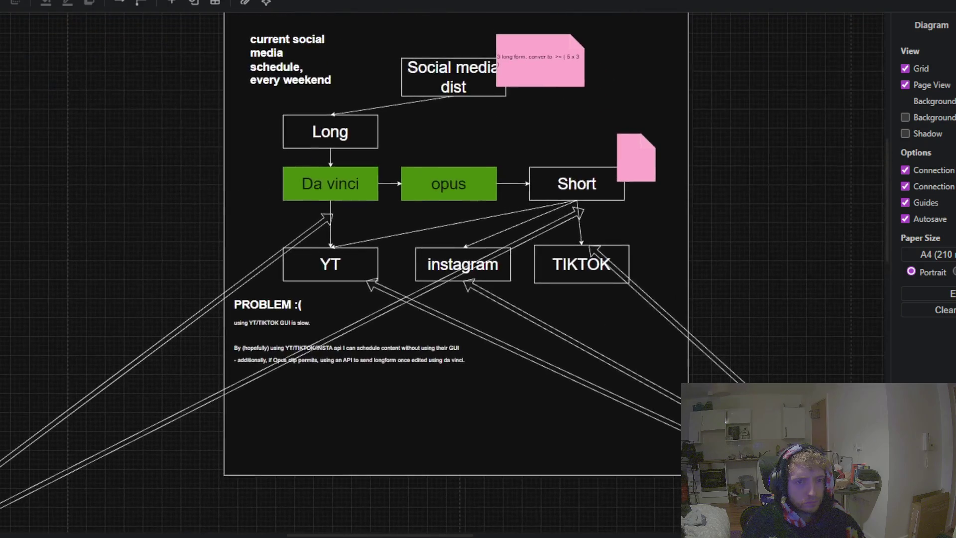
left_click_drag(724, 202, 704, 348)
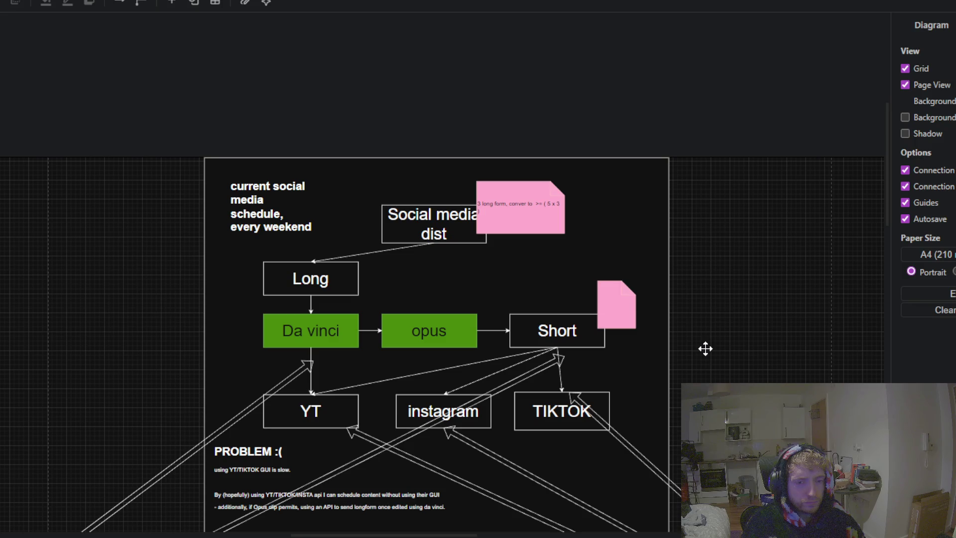
left_click_drag(706, 349, 393, 59)
scroll(638, 266, "down", 3)
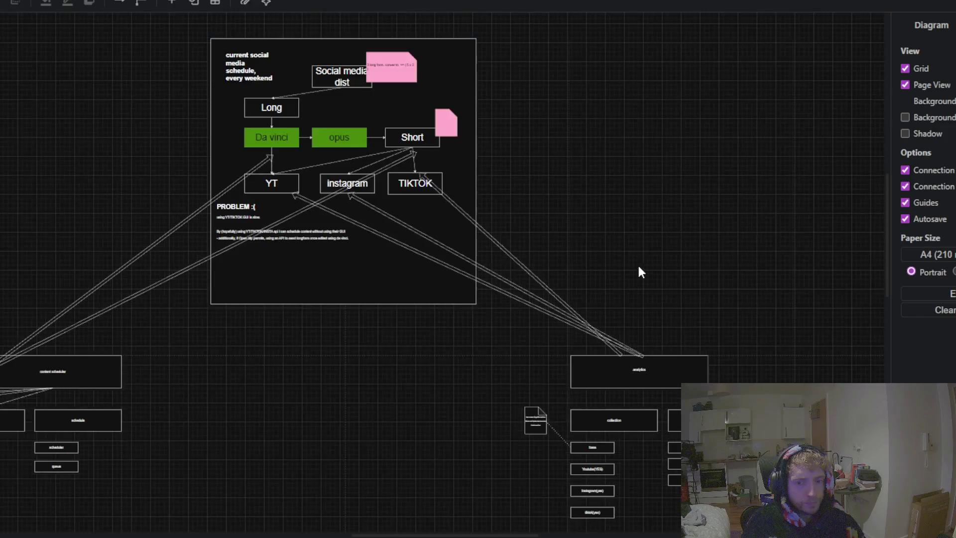
left_click_drag(638, 271, 454, 139)
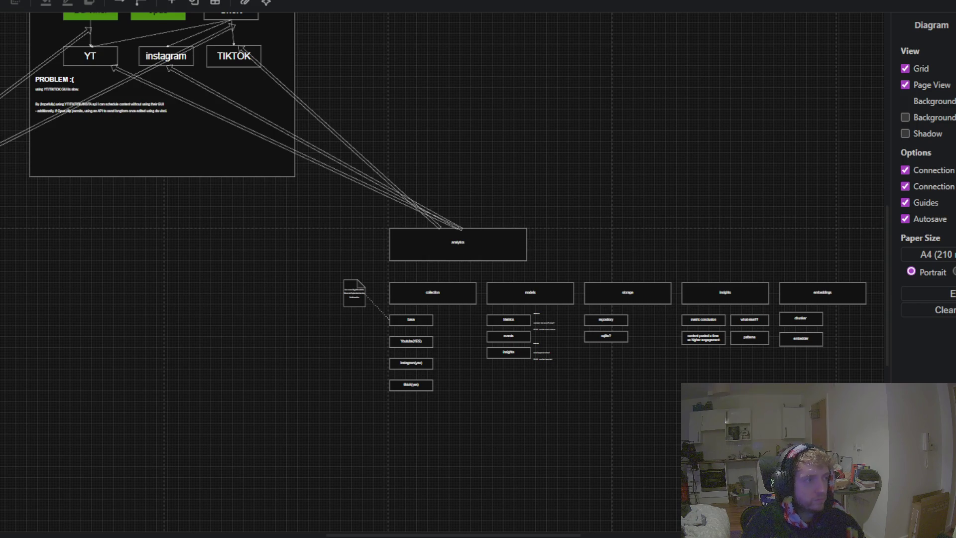
left_click(448, 239)
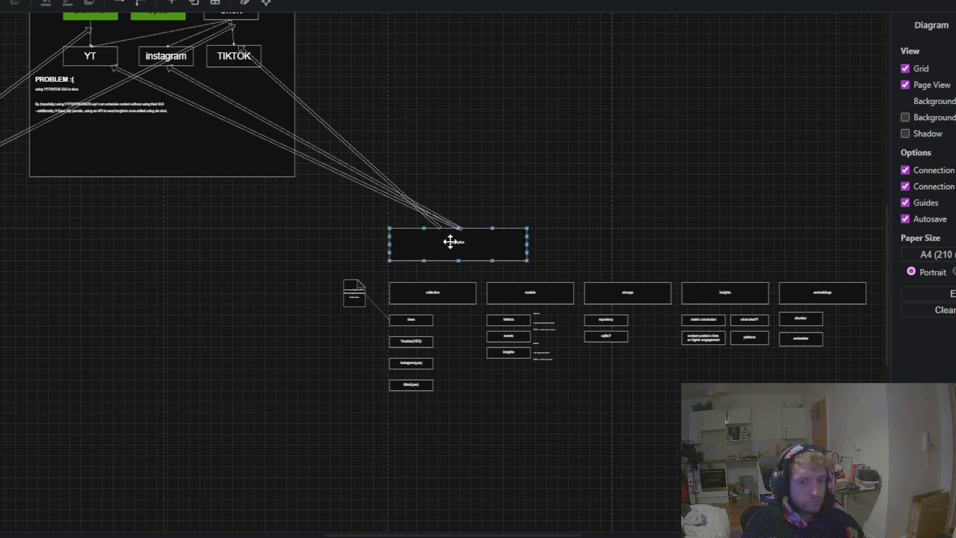
scroll(503, 135, "right", 2)
scroll(503, 134, "down", 1)
scroll(463, 99, "right", 2)
scroll(463, 99, "down", 1)
scroll(571, 132, "up", 3, "ctrl")
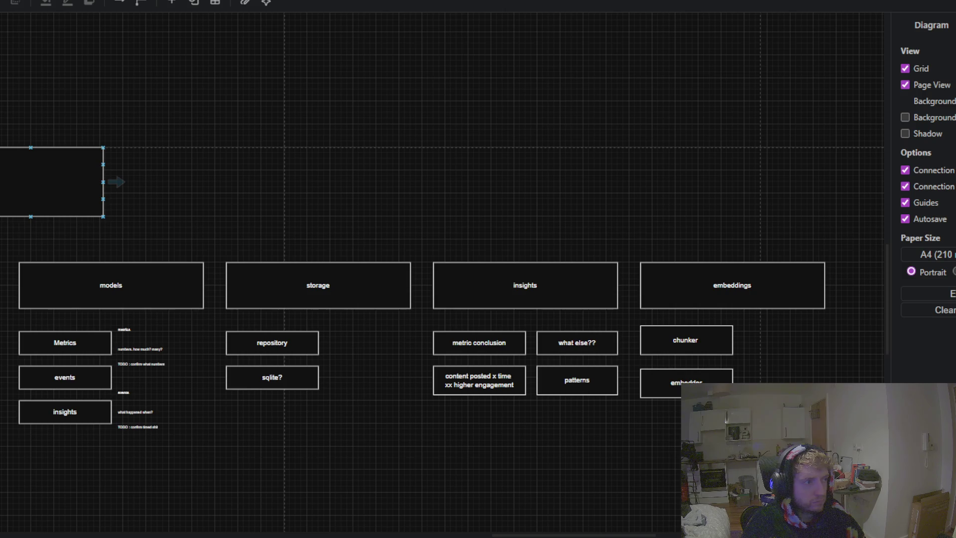
left_click_drag(312, 227, 488, 188)
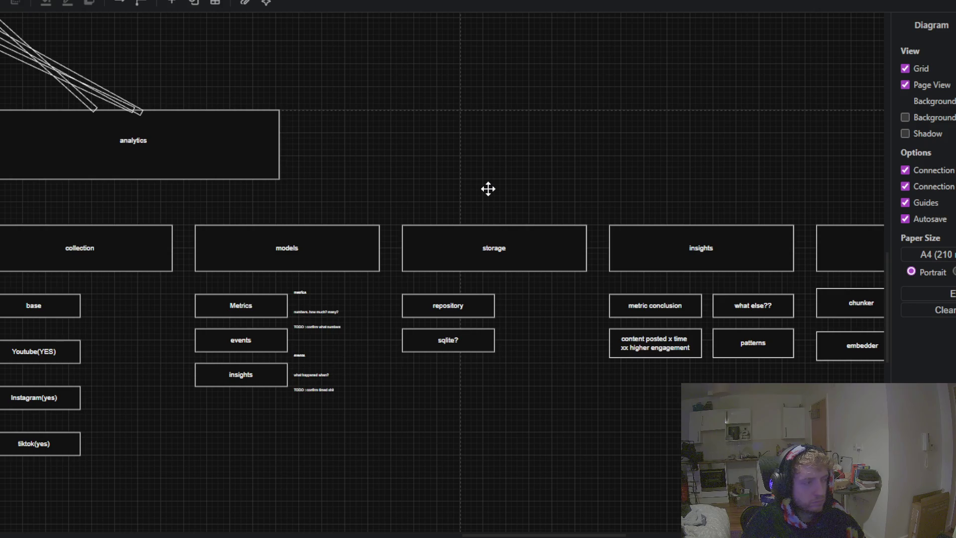
mouse_move(488, 189)
left_mouse_down()
mouse_move(366, 180)
mouse_move(380, 180)
left_mouse_up()
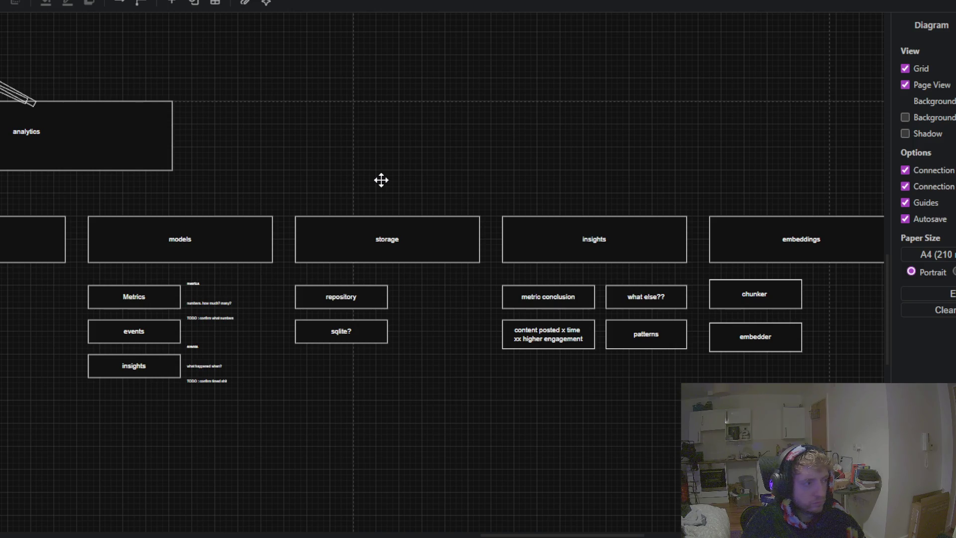
left_click_drag(381, 180, 393, 171)
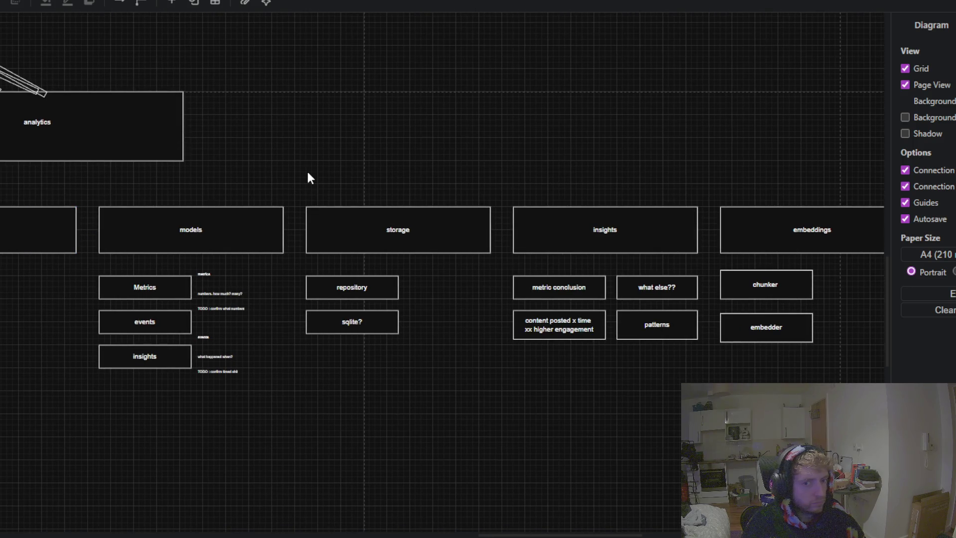
mouse_move(367, 136)
left_mouse_down()
mouse_move(554, 125)
mouse_move(230, 94)
mouse_move(252, 94)
left_mouse_up()
scroll(319, 108, "down", 3)
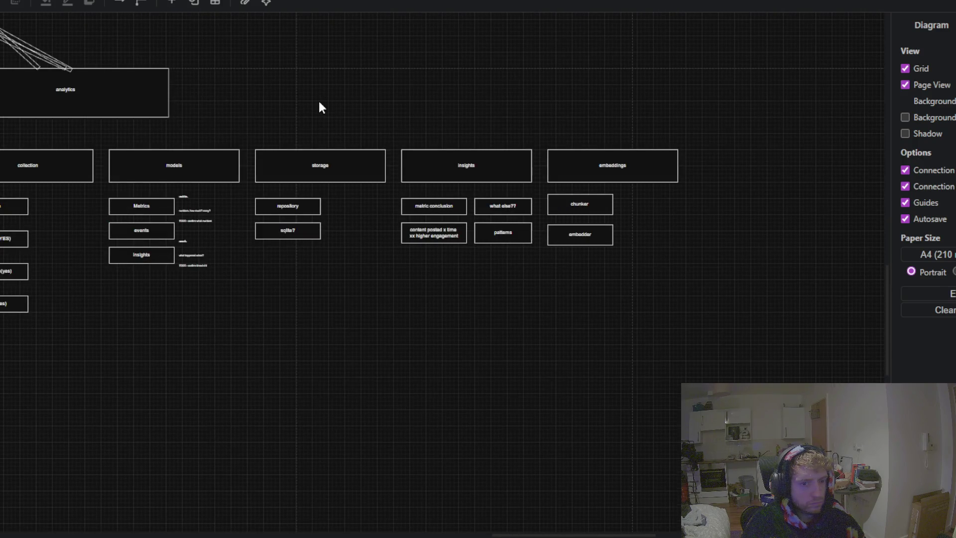
left_click_drag(319, 108, 315, 155)
Step: Copy the embeddings box and place the duplicate to its right
left_click(553, 213)
key("ctrl+c")
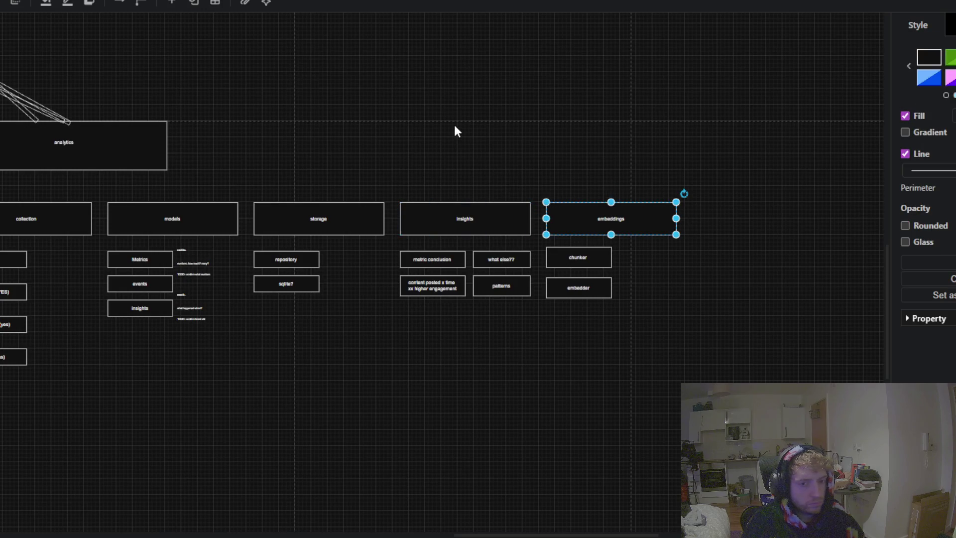
key("ctrl+v")
mouse_move(501, 143)
left_mouse_down()
mouse_move(766, 235)
mouse_move(733, 220)
mouse_move(740, 229)
mouse_move(731, 228)
left_mouse_up()
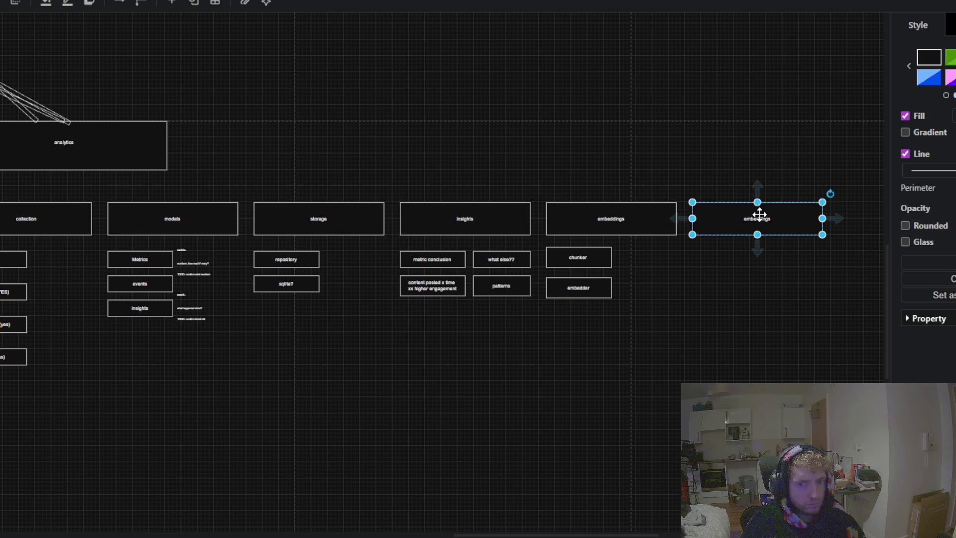
Step: Relabel the new box processors, making it the sixth column
double_click(758, 217)
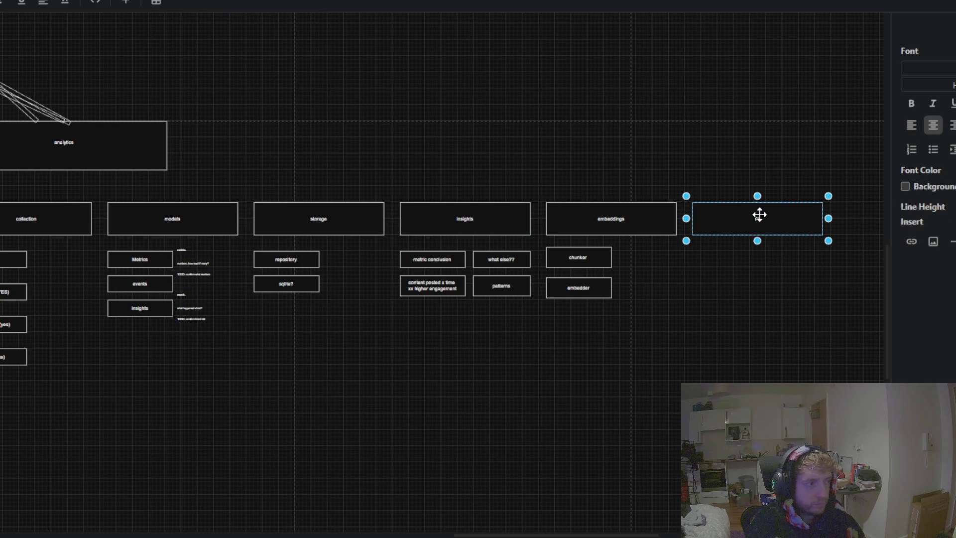
type("prompt")
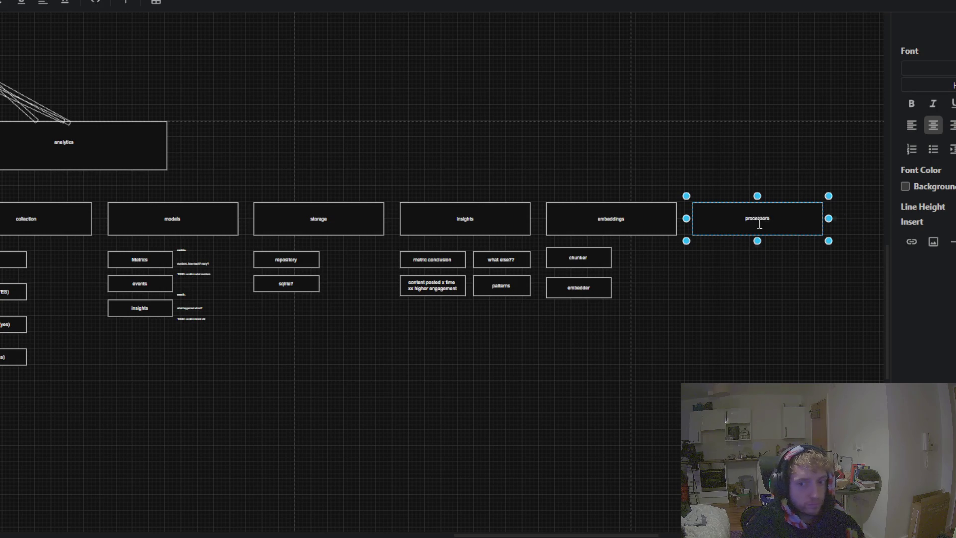
left_click(701, 277)
scroll(698, 288, "right", 2)
scroll(609, 298, "right", 2)
scroll(578, 277, "up", 3, "ctrl")
left_click(363, 233)
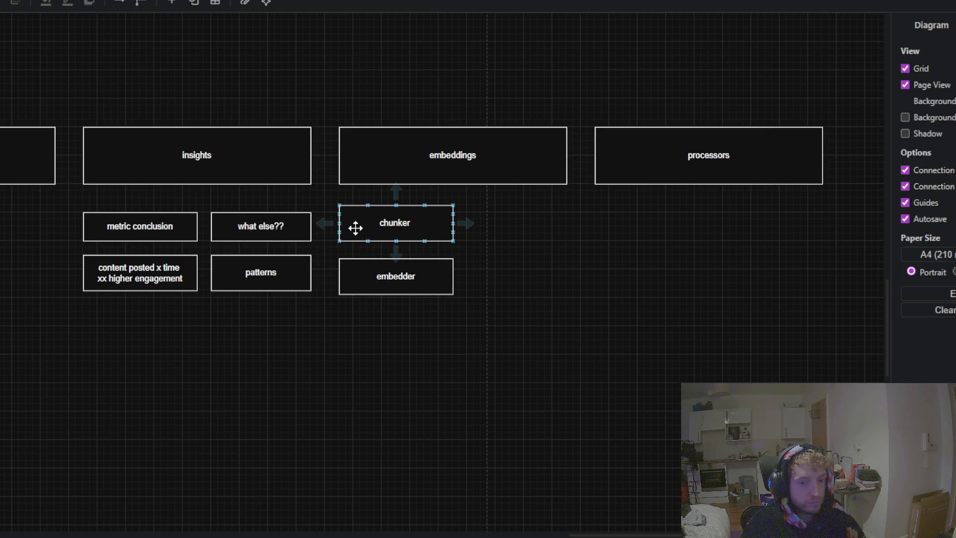
left_click(363, 229)
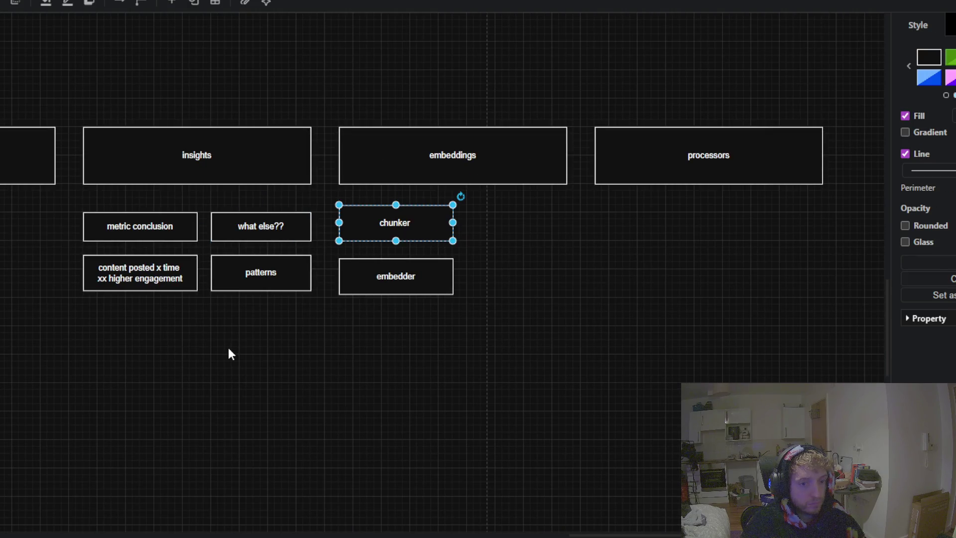
Step: Copy the repository box beneath processors and relabel it normaliser
left_click_drag(228, 348, 486, 365)
left_click(127, 241)
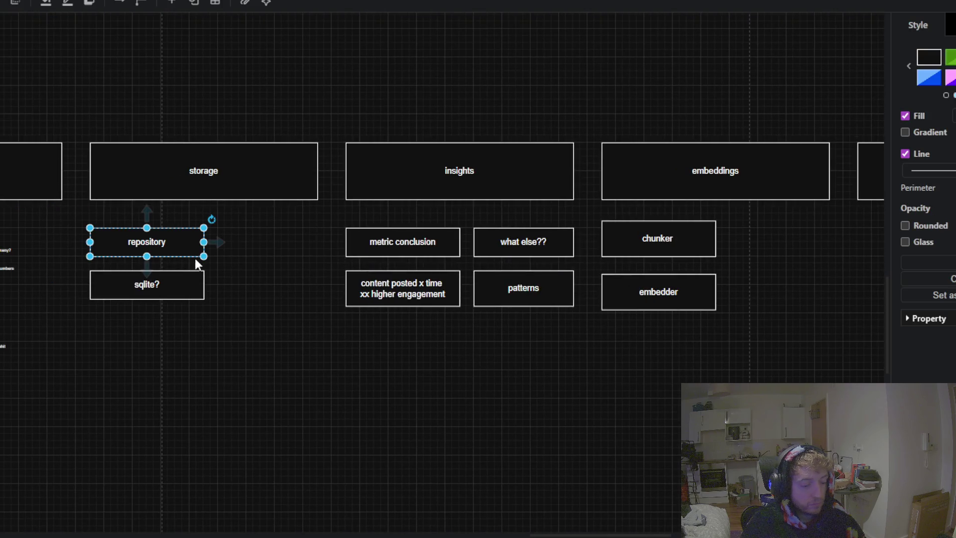
left_click_drag(291, 311, 5, 281)
key("ctrl+v")
mouse_move(620, 199)
left_mouse_down()
mouse_move(527, 187)
mouse_move(546, 197)
left_mouse_up()
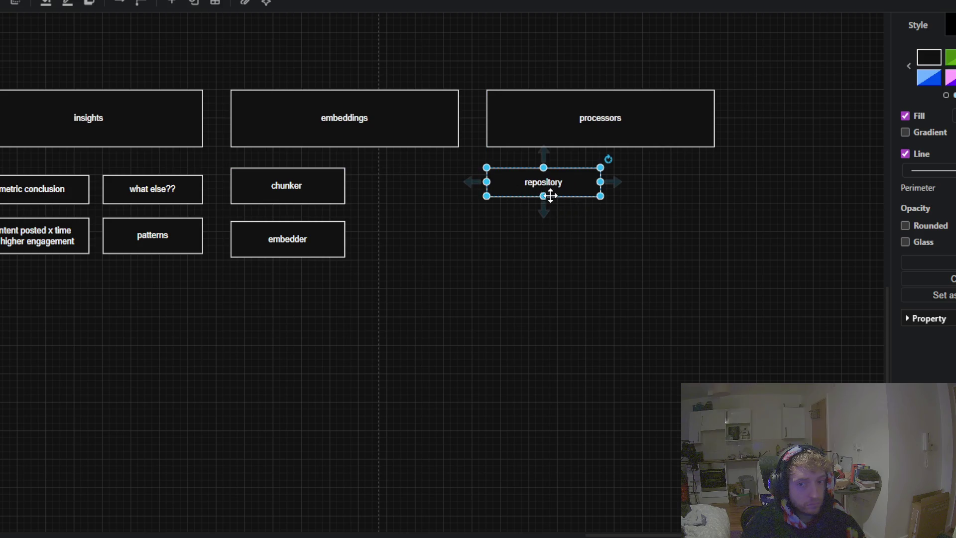
double_click(550, 184)
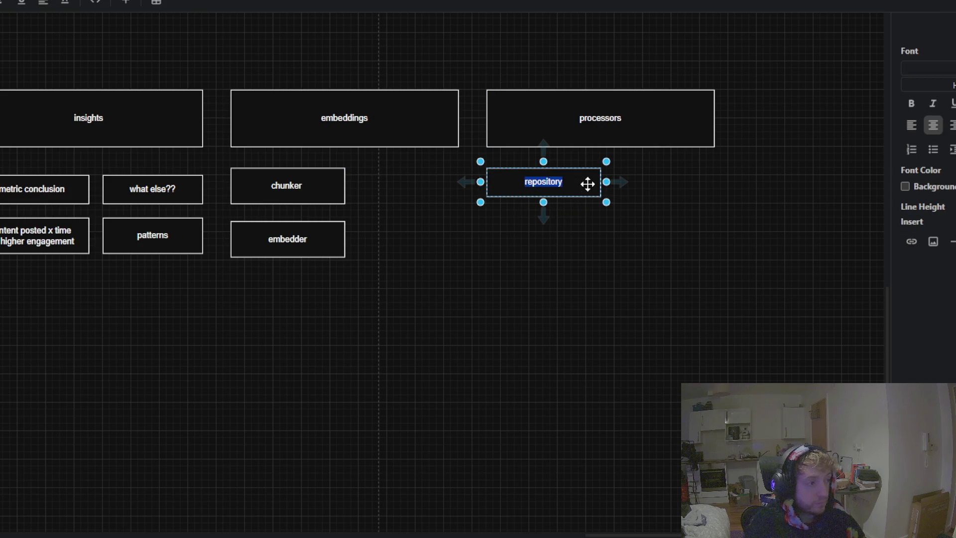
type("normaliser")
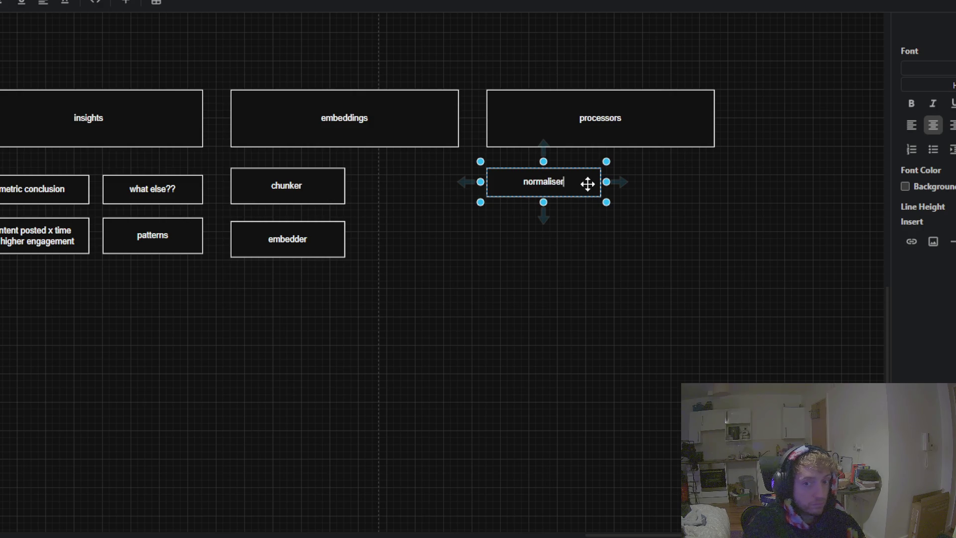
left_click(575, 246)
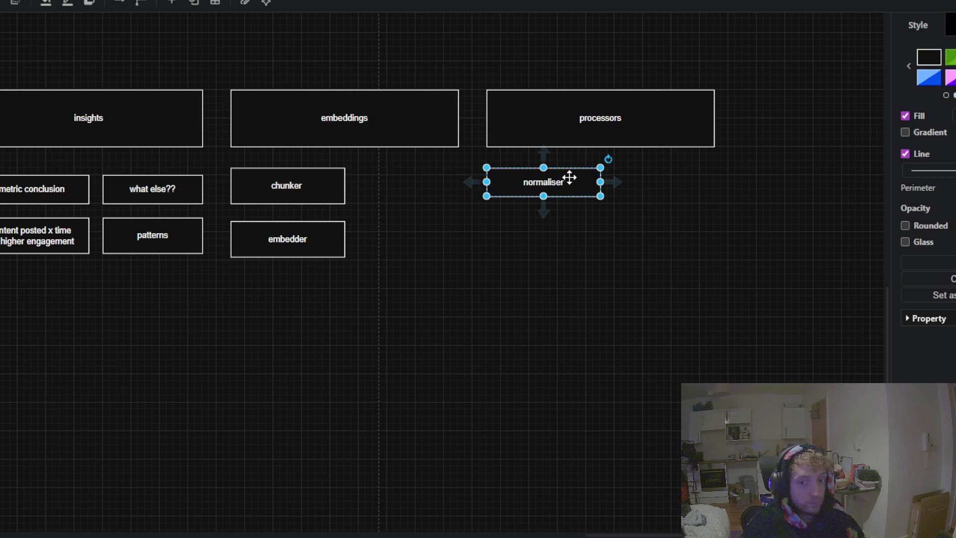
Step: Duplicate normaliser below itself and relabel the copy aggregations
left_click(580, 261)
key("ctrl+v")
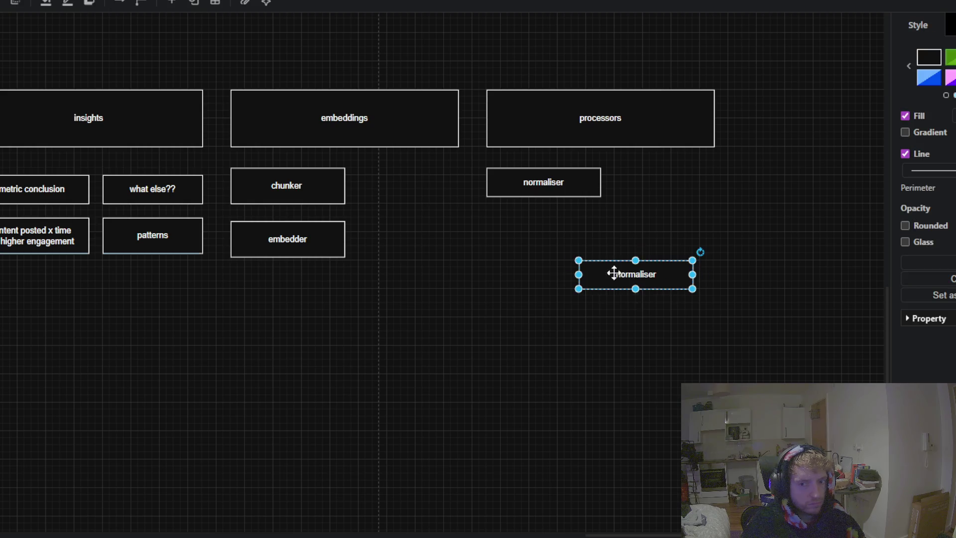
left_click_drag(614, 273, 528, 230)
double_click(536, 224)
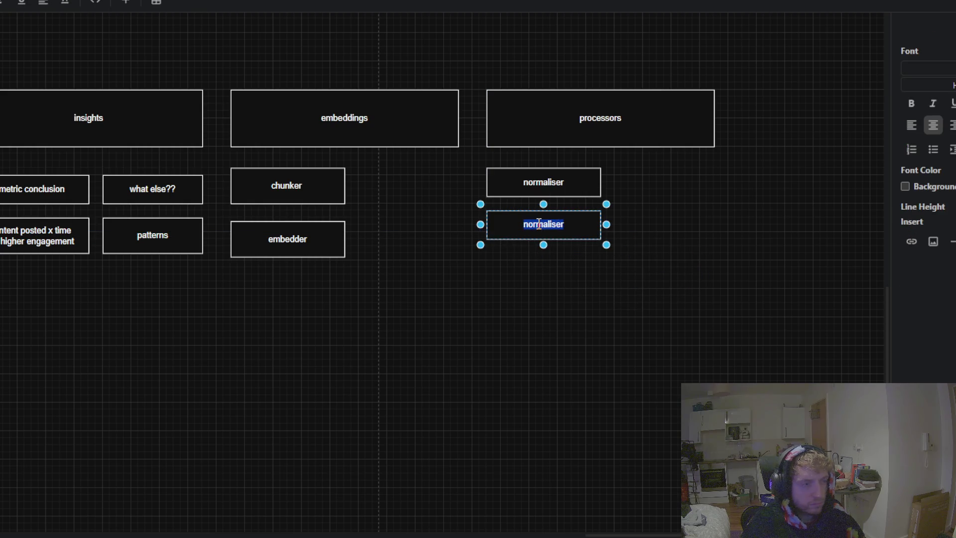
type("aggr")
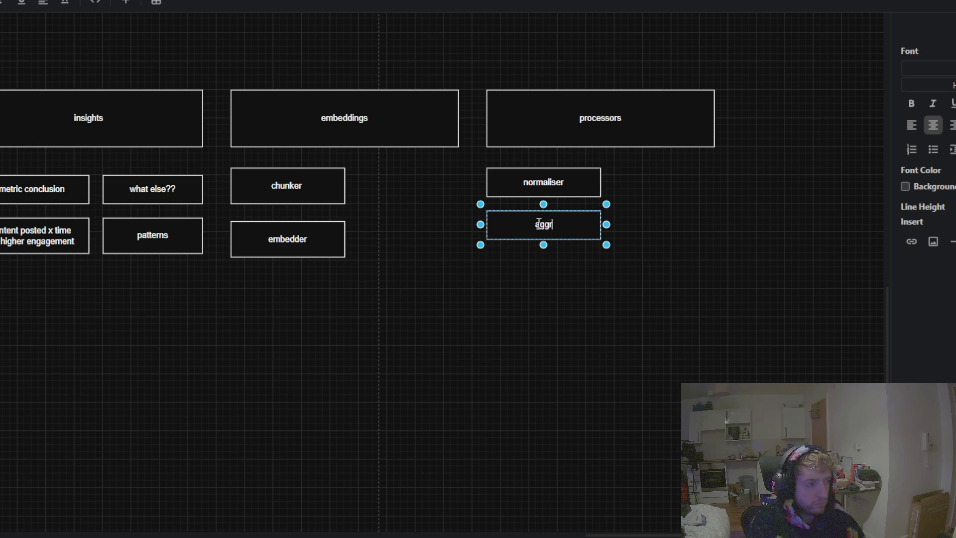
type("egations")
key("Escape")
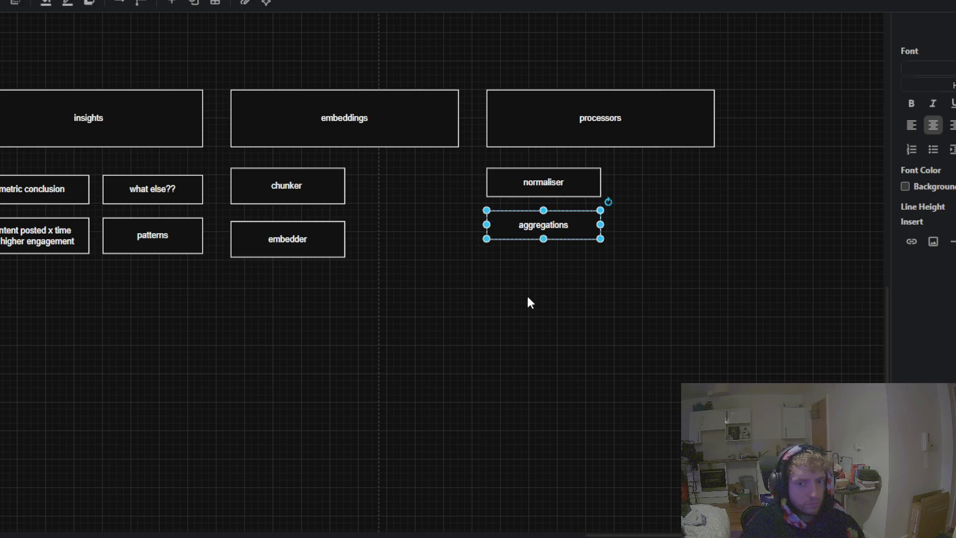
Step: Duplicate aggregations below itself and relabel the copy comparisons
key("ctrl+c")
left_click(523, 324)
key("ctrl+v")
left_click_drag(549, 341, 511, 279)
double_click(565, 272)
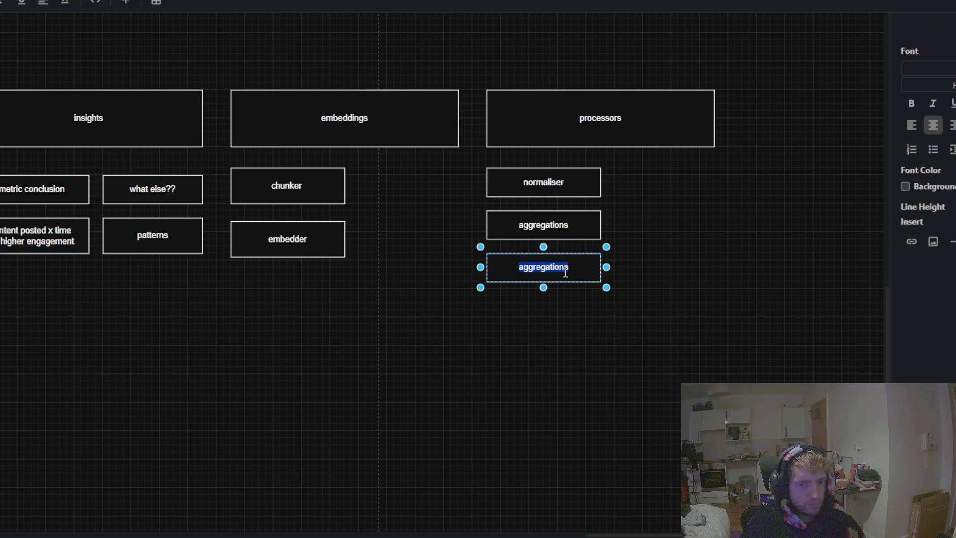
type("comparisons")
left_click(450, 290)
scroll(504, 301, "left", 3)
scroll(550, 401, "down", 2)
scroll(578, 380, "down", 3)
scroll(578, 380, "down", 2)
scroll(489, 342, "left", 5)
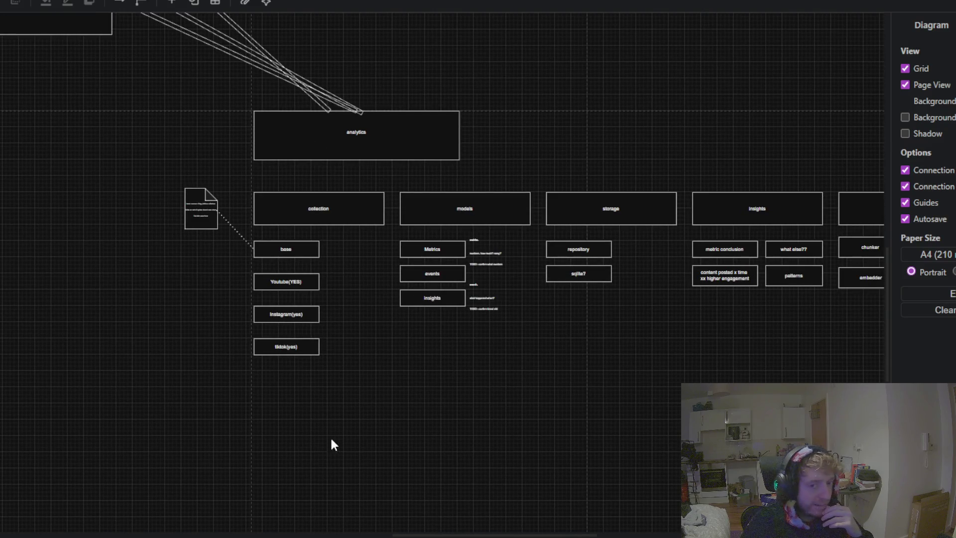
scroll(331, 443, "right", 1)
scroll(406, 438, "right", 5)
scroll(389, 483, "right", 6)
Step: Duplicate the processors box and line the copy up at the end of the row
left_click(587, 206)
left_click(632, 265)
scroll(745, 187, "up", 2)
scroll(635, 234, "right", 2)
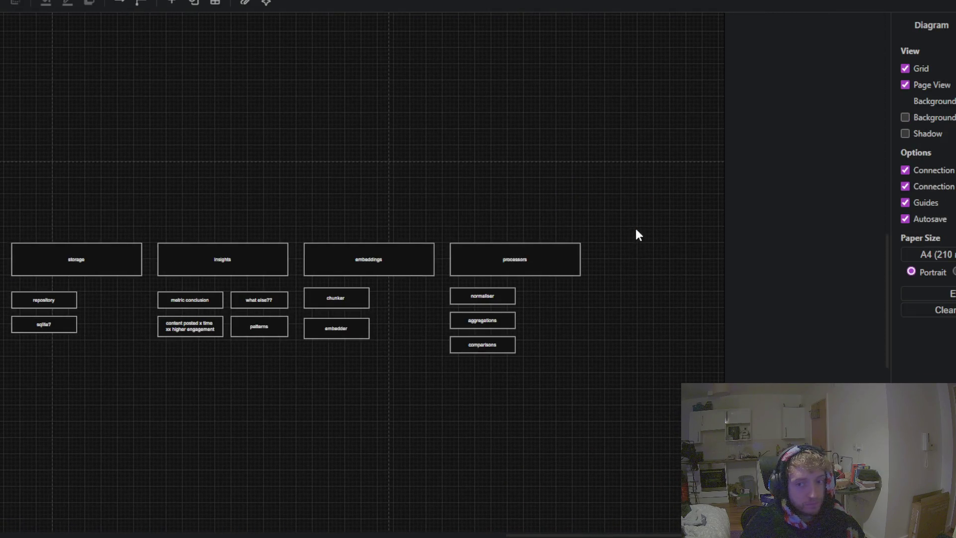
key("ctrl+v")
left_click_drag(662, 239, 630, 254)
Step: Relabel the new box config, giving the row seven columns
double_click(651, 256)
type("s")
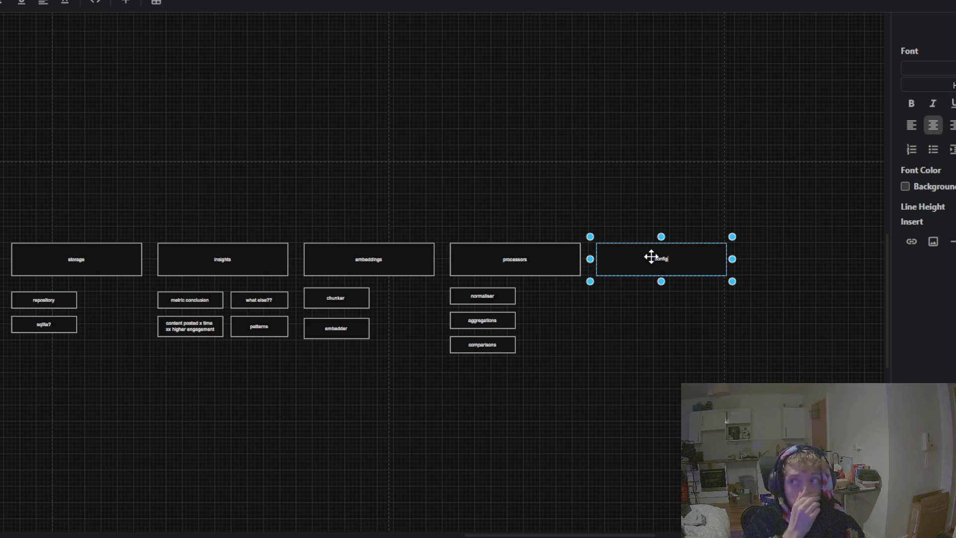
key("Escape")
left_click(788, 108)
scroll(665, 231, "up", 3)
scroll(465, 132, "down", 2)
scroll(240, 209, "down", 3)
mouse_move(239, 209)
left_mouse_down()
mouse_move(288, 386)
mouse_move(317, 442)
left_mouse_up()
Step: Add a square over the schedule container's top, then delete the oversized shape
left_click_drag(254, 426, 300, 456)
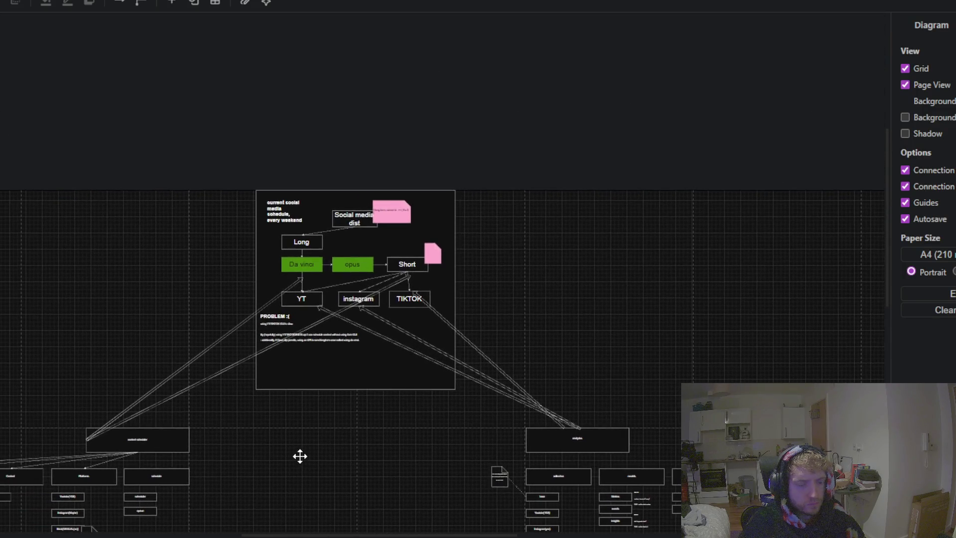
scroll(556, 235, "up", 3)
left_click_drag(555, 235, 615, 412)
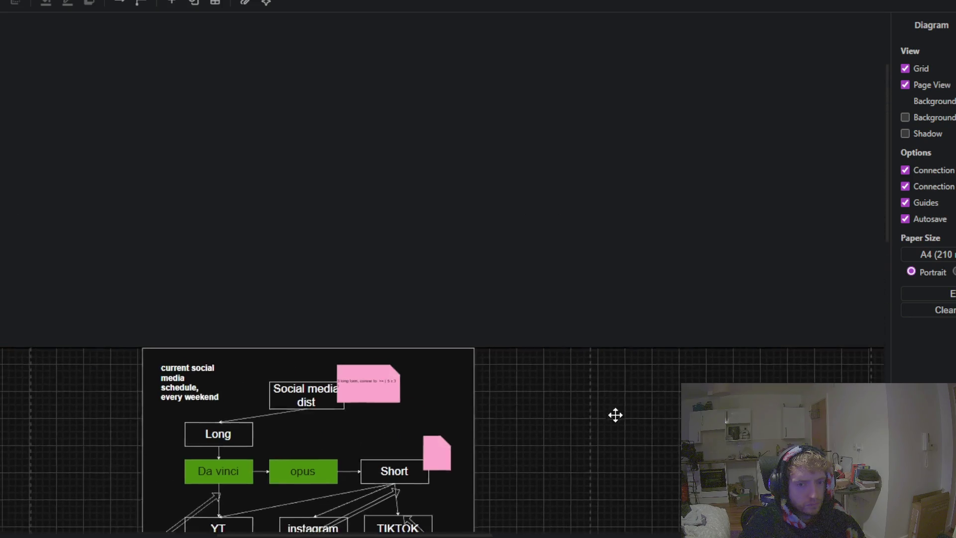
scroll(568, 318, "down", 3)
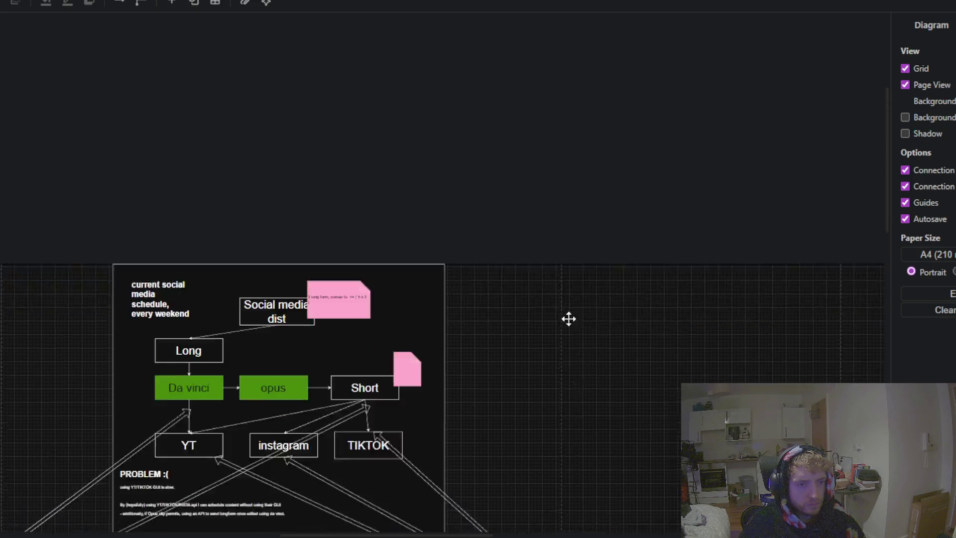
scroll(543, 240, "down", 3)
key("ctrl+v")
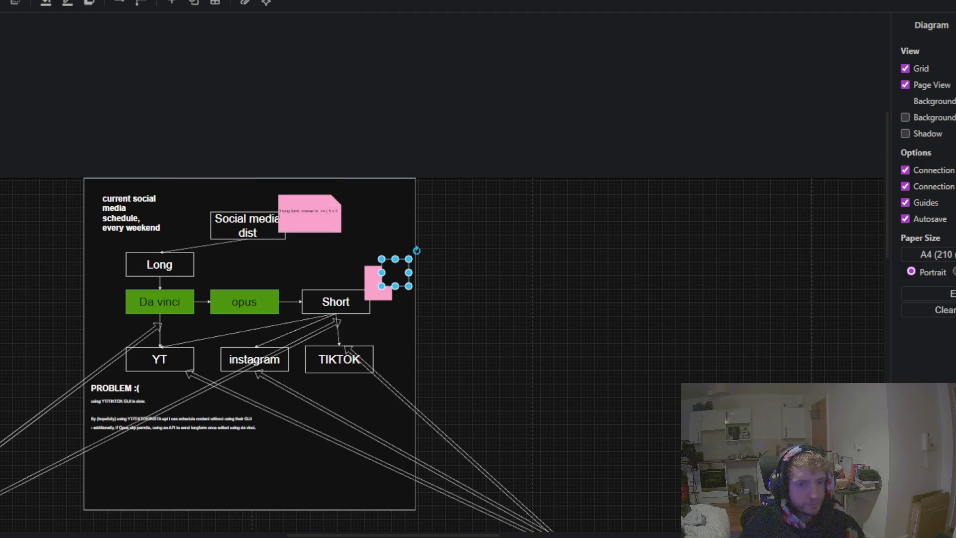
mouse_move(396, 271)
left_mouse_down()
mouse_move(459, 222)
mouse_move(367, 145)
mouse_move(121, 103)
mouse_move(97, 127)
mouse_move(267, 121)
mouse_move(235, 114)
left_mouse_up()
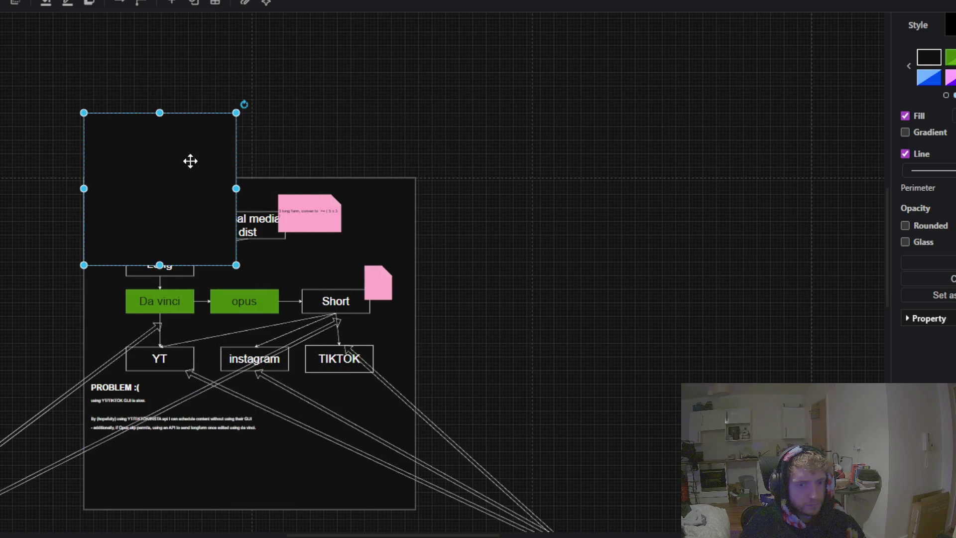
key("Delete")
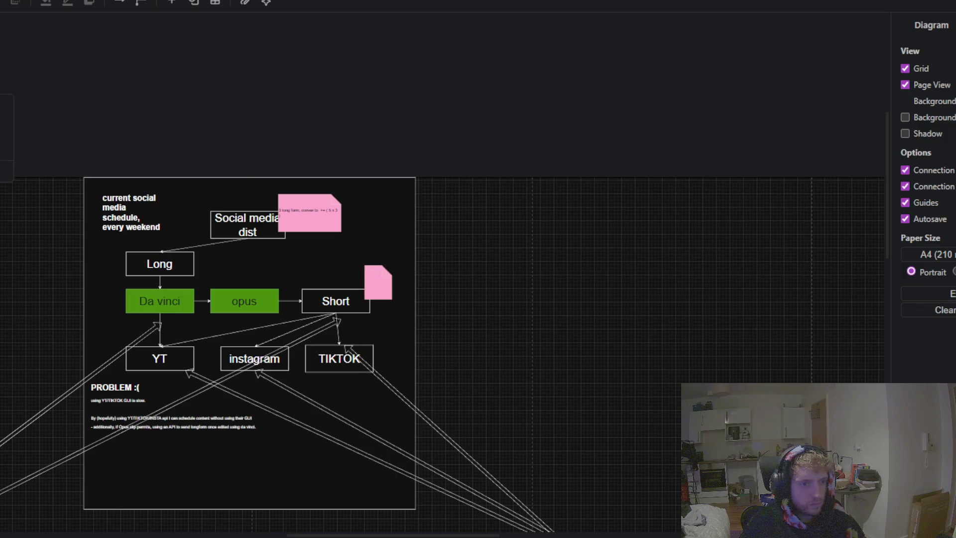
Step: Add another rectangle and stretch it into a wide bar above the schedule container
key("ctrl+z")
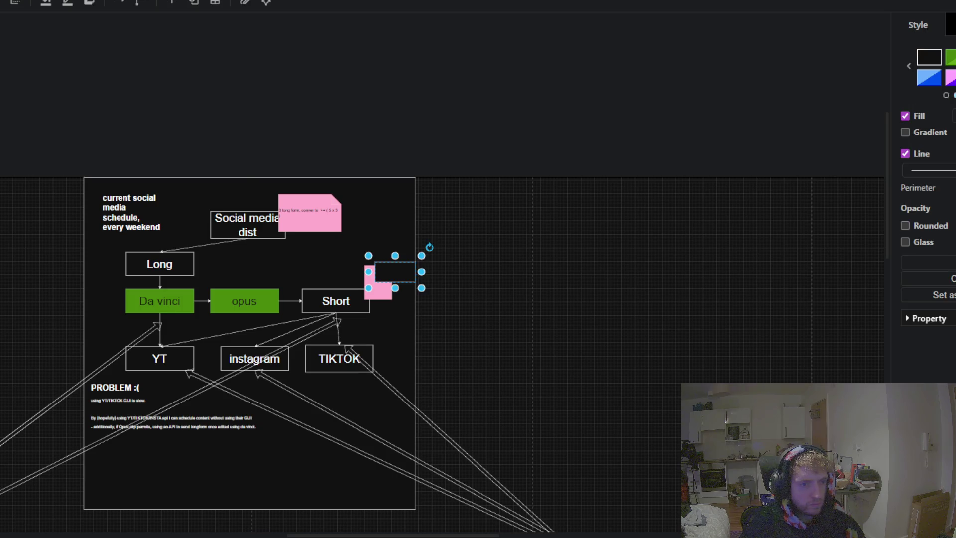
mouse_move(405, 275)
left_mouse_down()
mouse_move(116, 111)
mouse_move(445, 132)
mouse_move(421, 131)
left_mouse_up()
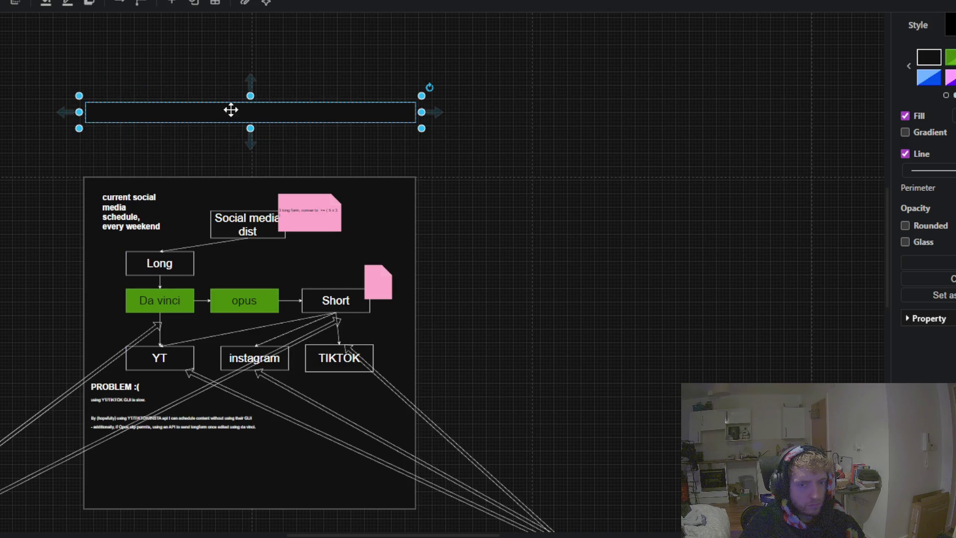
left_click_drag(250, 97, 251, 22)
Step: Label the bar SOCIAL MEDIA DASHBOARD and enlarge the title font
left_click_drag(215, 71, 215, 94)
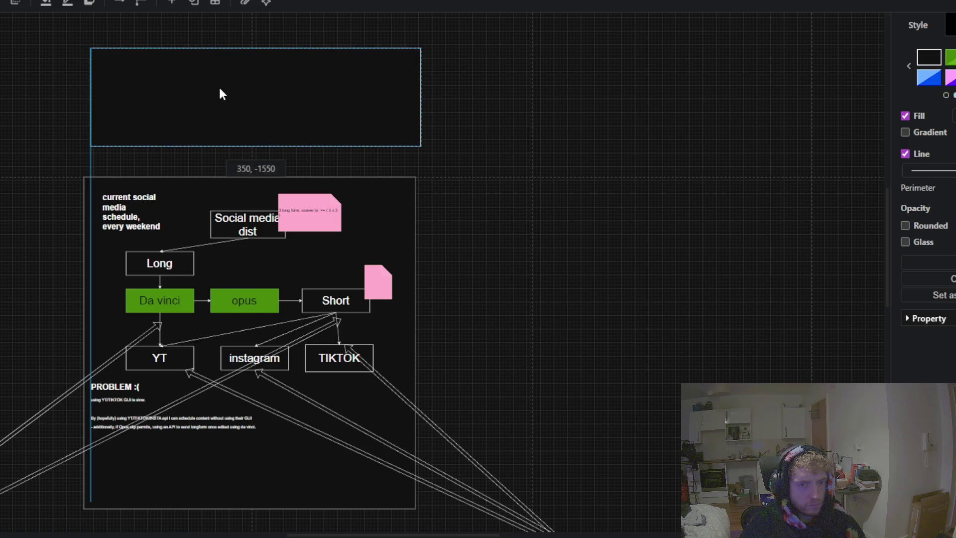
double_click(289, 110)
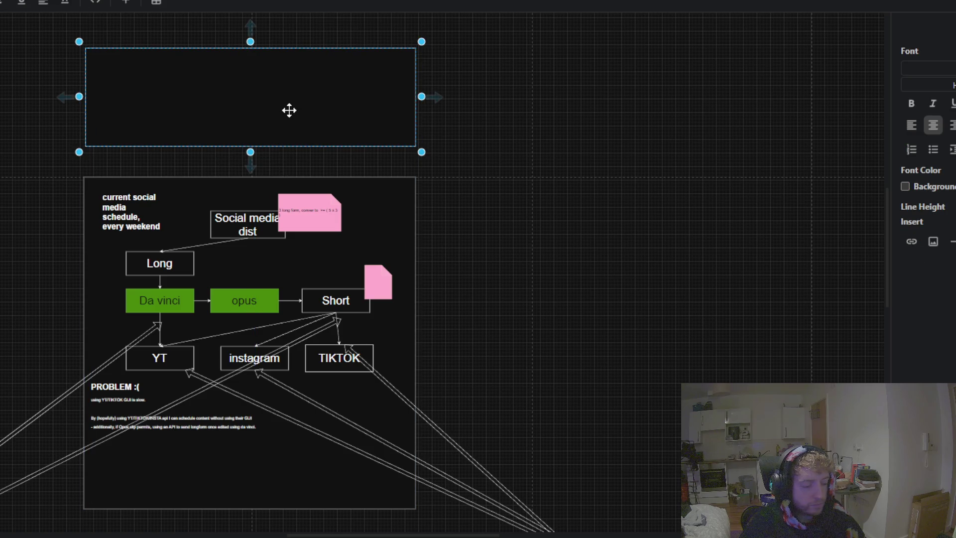
type("social")
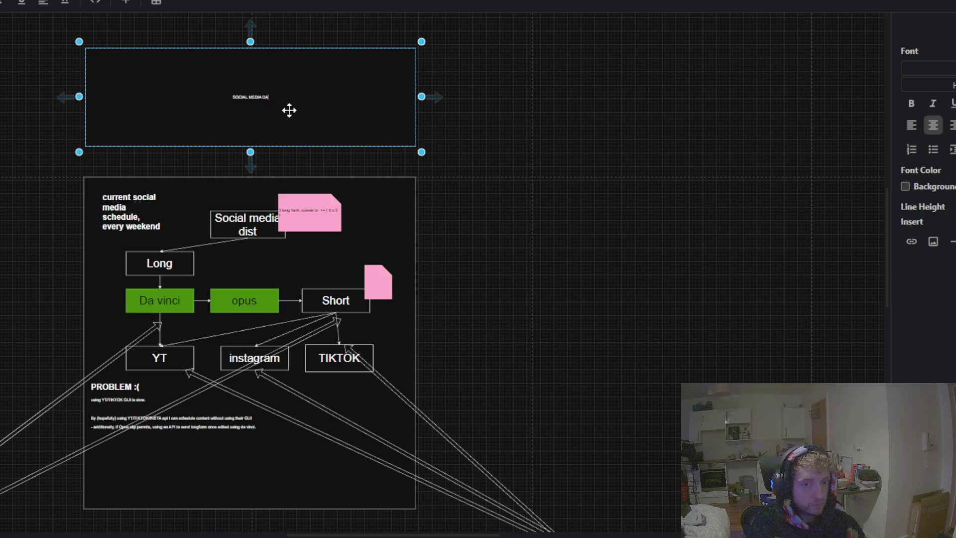
left_click(348, 122)
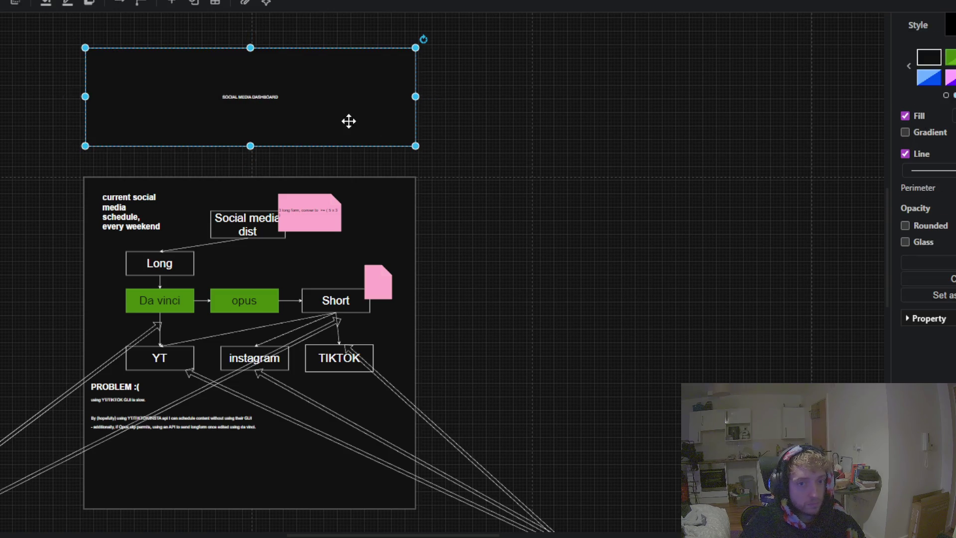
double_click(289, 100)
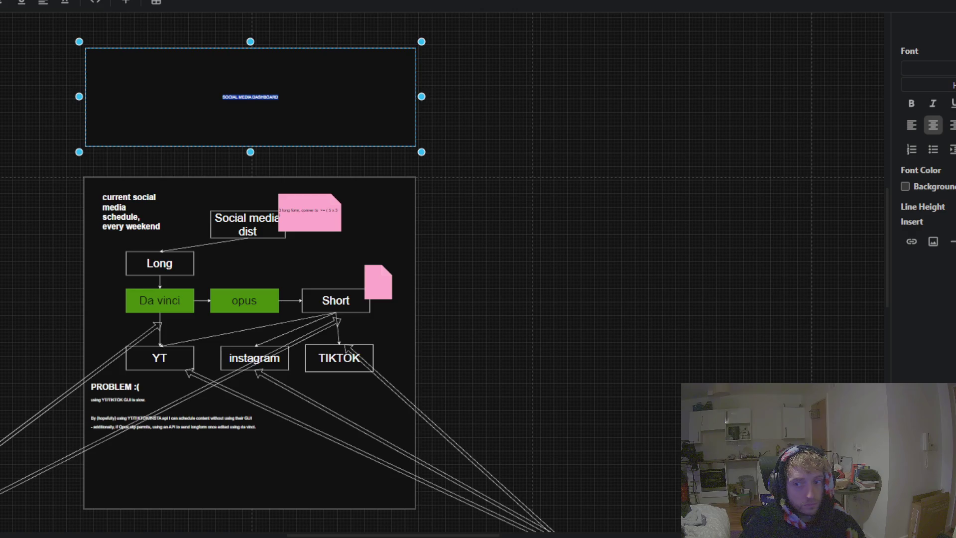
key("Return")
key("Up")
key("Up")
key("Up")
key("Up")
key("Up")
key("Up")
key("Up")
key("Up")
key("Up")
key("Up")
key("Up")
key("Up")
key("Up")
key("Up")
key("Up")
key("Up")
key("Up")
key("Up")
key("Up")
key("Up")
key("Up")
key("Up")
key("Up")
key("Up")
key("Up")
key("Up")
key("Up")
key("Up")
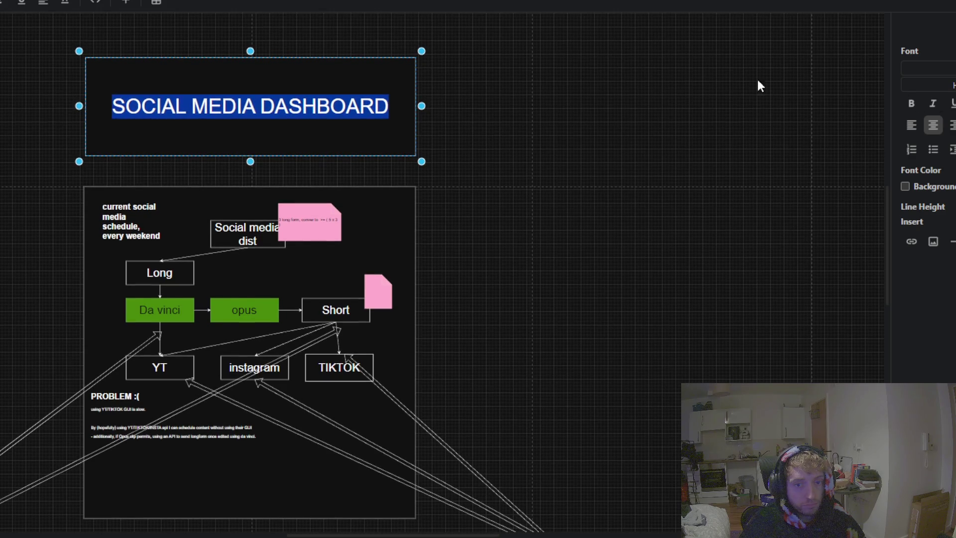
left_click(213, 50)
Step: Move the title box down onto the container and trim it to a slimmer header
left_click(250, 71)
left_click_drag(249, 70, 247, 85)
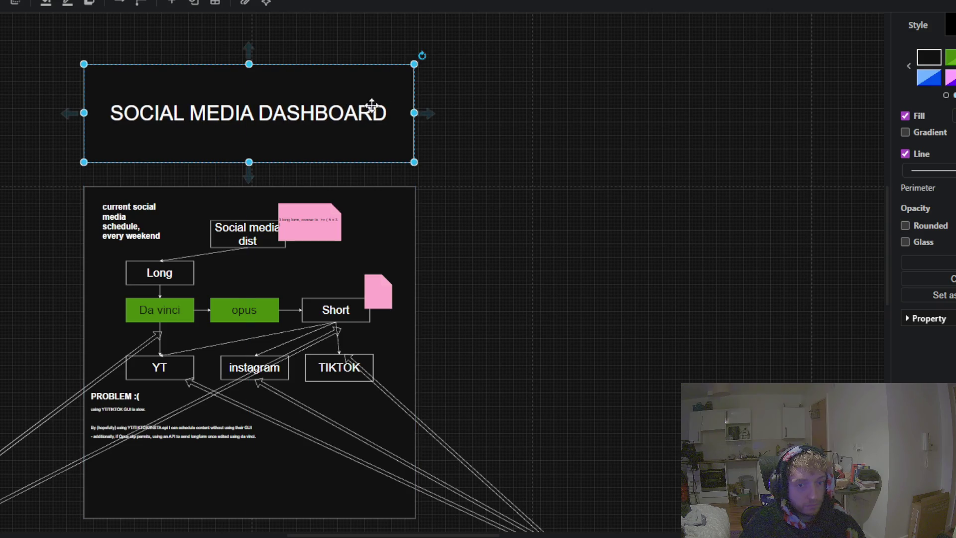
left_click_drag(414, 112, 416, 113)
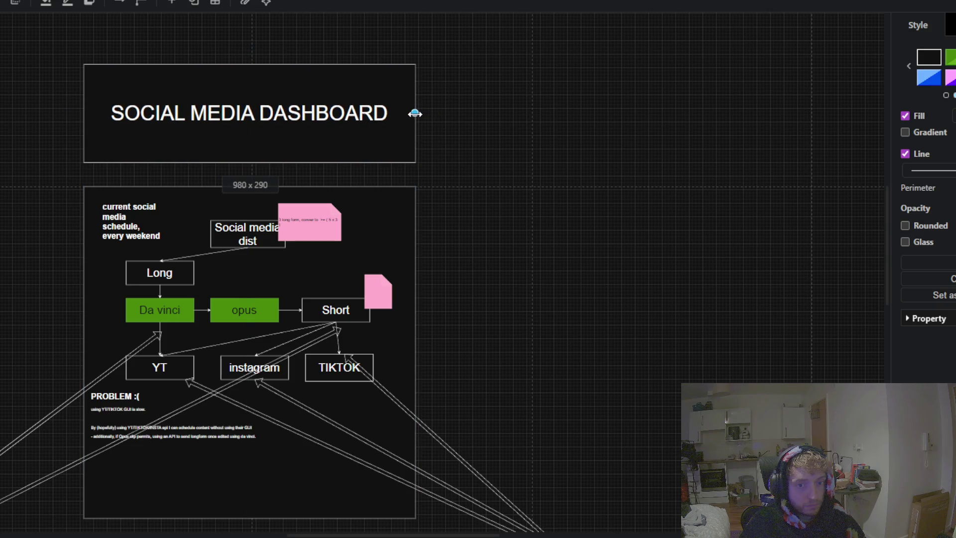
left_click_drag(250, 64, 249, 105)
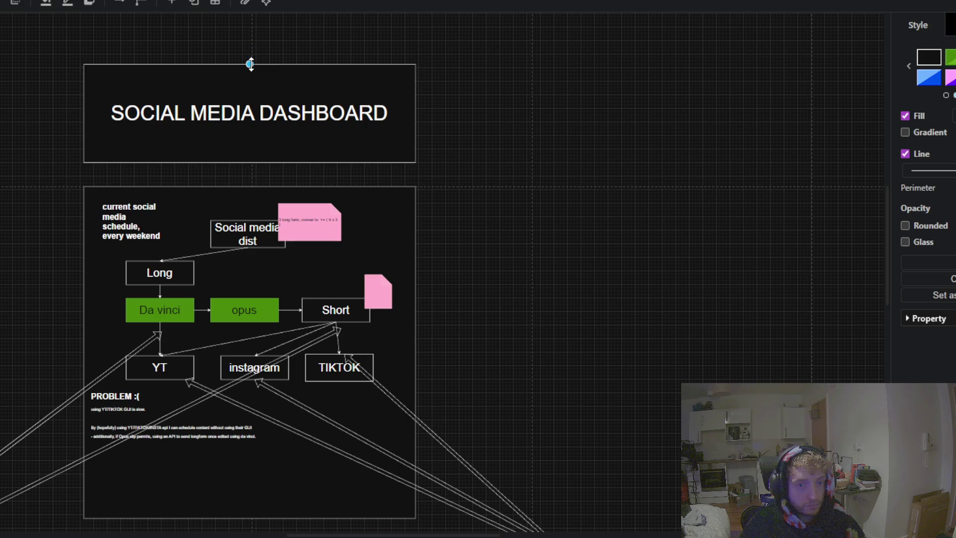
left_click(479, 152)
scroll(695, 294, "down", 5)
scroll(655, 199, "down", 3, "ctrl")
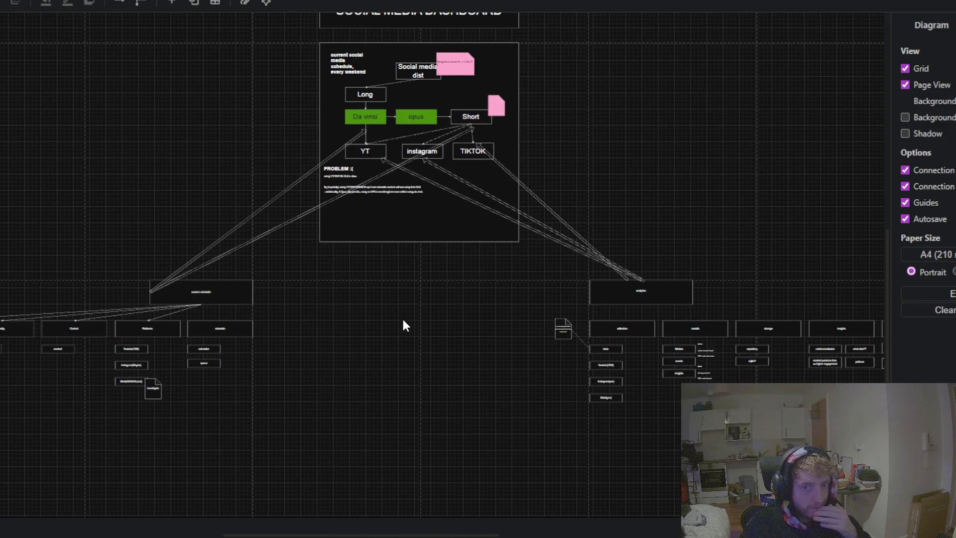
Step: Add a second line reading media_dashboard beneath SOCIAL MEDIA DASHBOARD in the title box
mouse_move(466, 309)
left_mouse_down()
mouse_move(442, 352)
mouse_move(430, 309)
mouse_move(397, 271)
mouse_move(330, 327)
left_mouse_up()
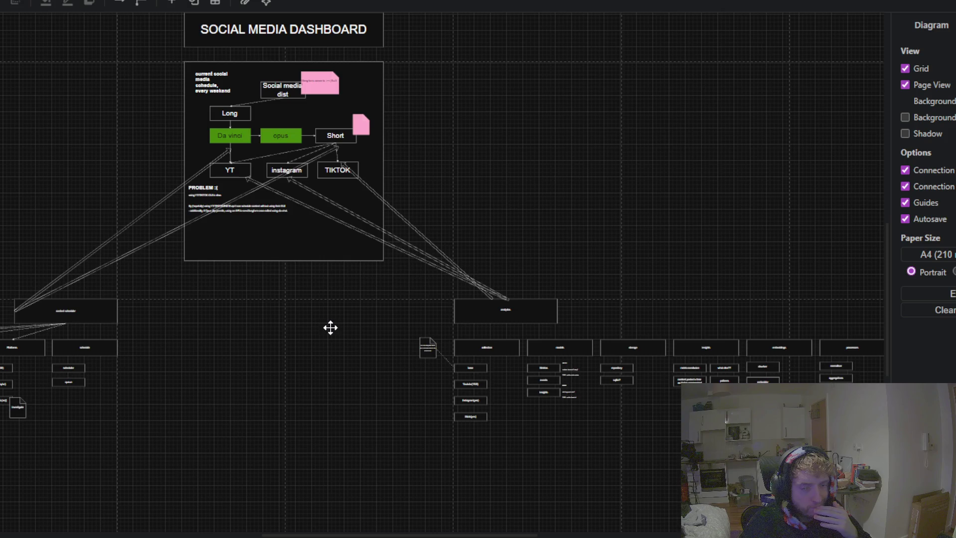
left_click_drag(330, 327, 329, 363)
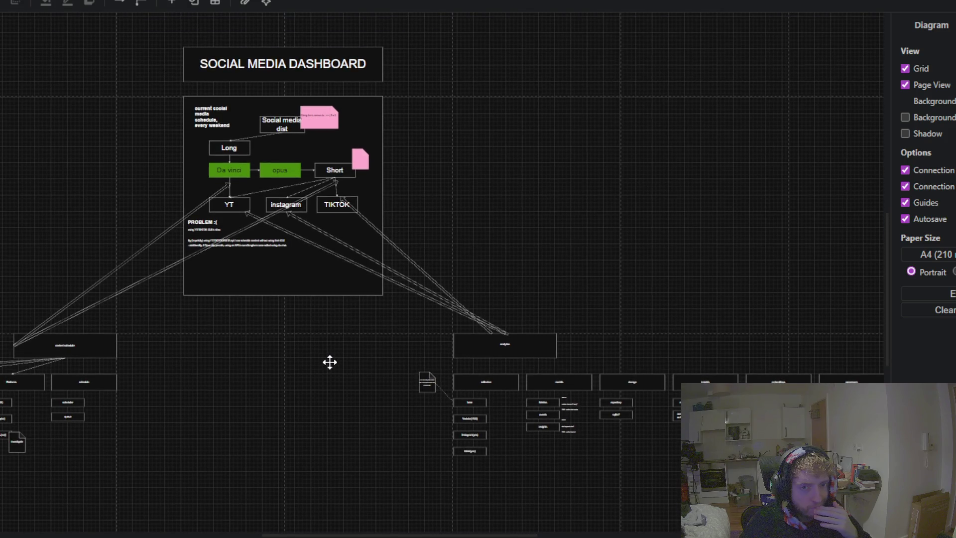
left_click_drag(330, 363, 371, 443)
left_click(301, 223)
scroll(301, 224, "up", 2)
double_click(498, 110)
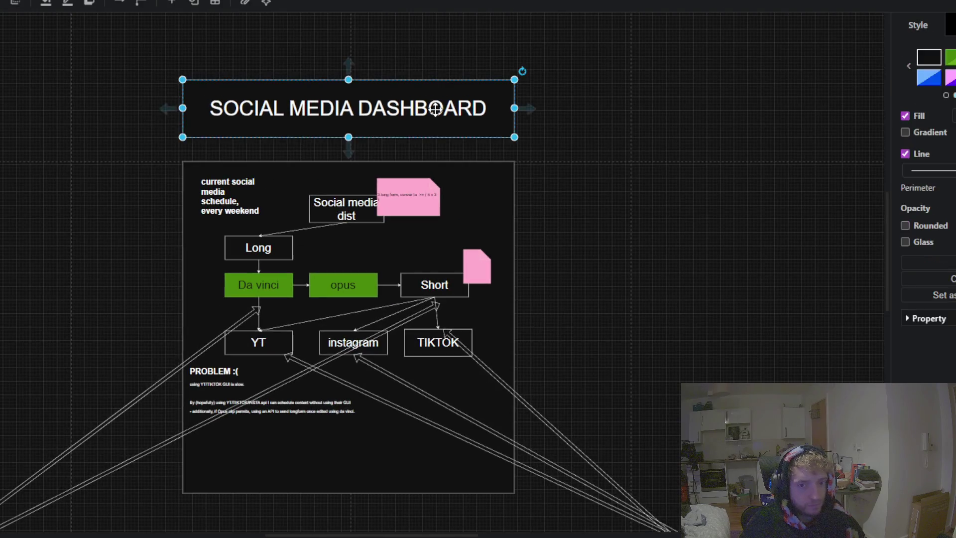
left_click(747, 159)
double_click(491, 113)
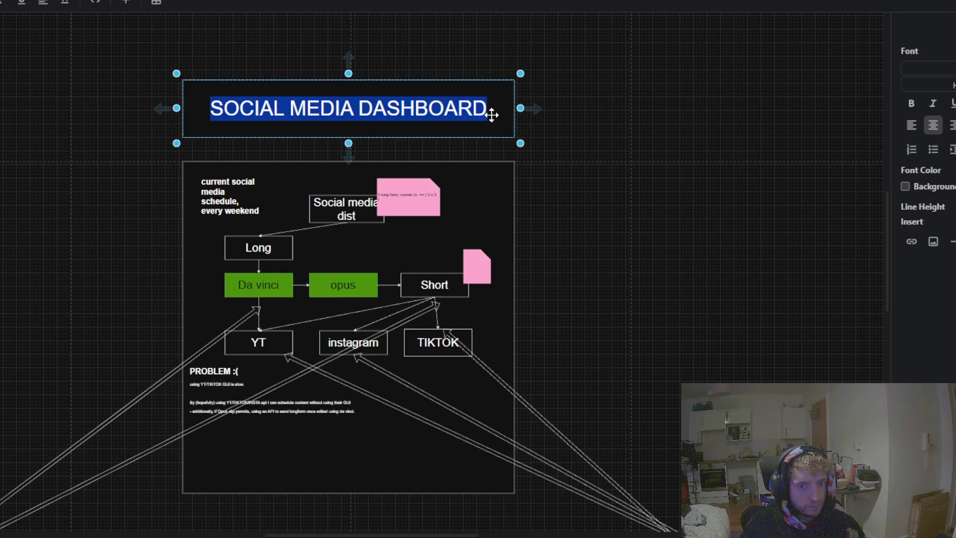
left_click(478, 107)
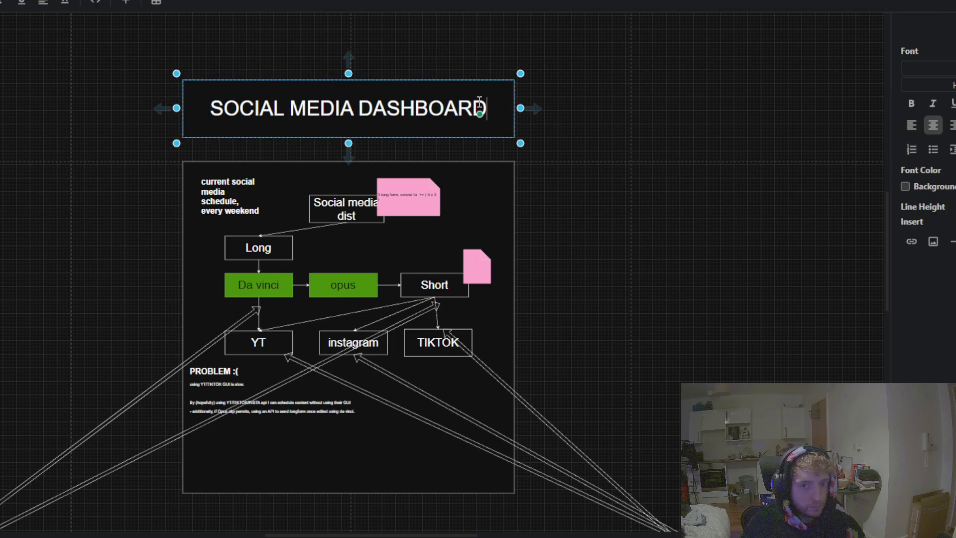
key("Return")
type("m")
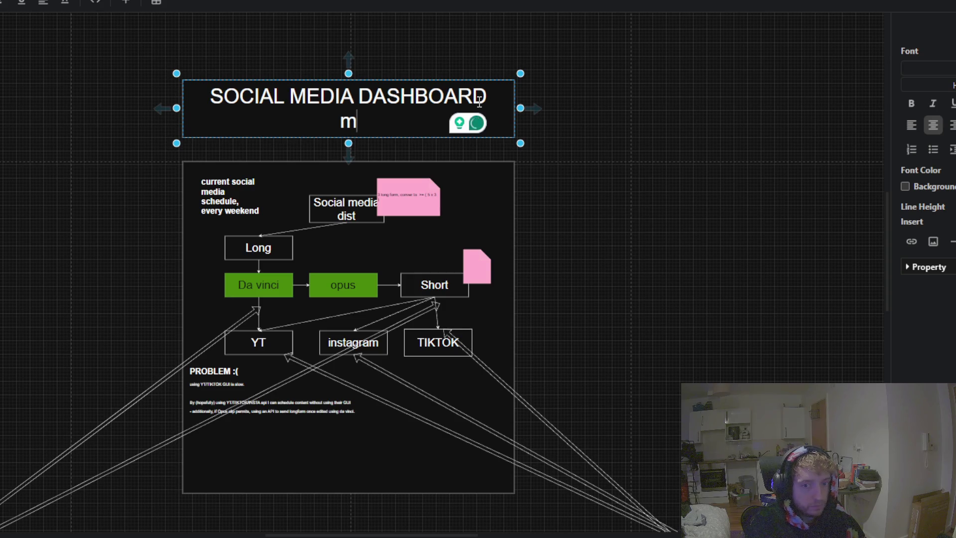
type("edia_dashboard")
left_click(671, 150)
scroll(541, 154, "down", 4)
scroll(429, 249, "left", 2)
mouse_move(500, 282)
left_mouse_down()
mouse_move(198, 473)
mouse_move(288, 224)
mouse_move(325, 537)
mouse_move(310, 277)
mouse_move(194, 196)
mouse_move(120, 234)
mouse_move(512, 279)
mouse_move(633, 276)
mouse_move(184, 263)
left_mouse_up()
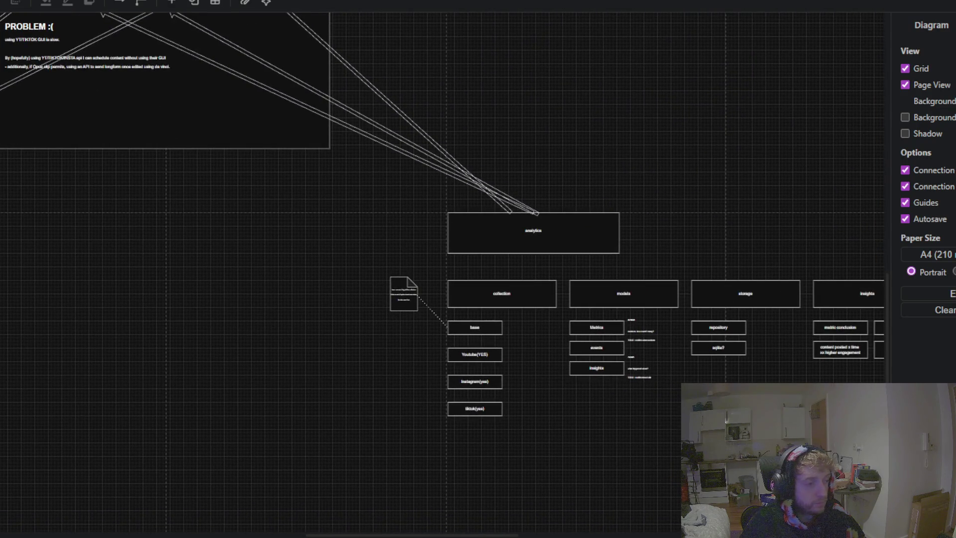
mouse_move(263, 267)
left_mouse_down()
mouse_move(641, 270)
mouse_move(223, 280)
mouse_move(54, 264)
mouse_move(34, 419)
mouse_move(311, 503)
mouse_move(321, 537)
mouse_move(262, 286)
mouse_move(32, 190)
mouse_move(8, 195)
left_mouse_up()
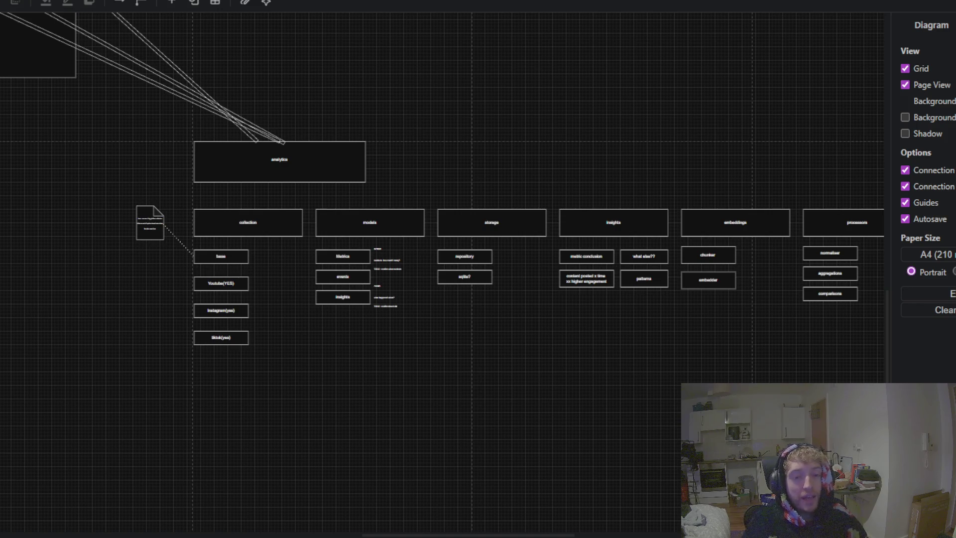
scroll(235, 265, "up", 3)
scroll(235, 264, "left", 5)
scroll(267, 449, "up", 5)
scroll(267, 448, "left", 2)
scroll(139, 247, "up", 1)
scroll(139, 248, "left", 2)
scroll(205, 211, "down", 2)
scroll(397, 225, "down", 1)
scroll(399, 254, "up", 1)
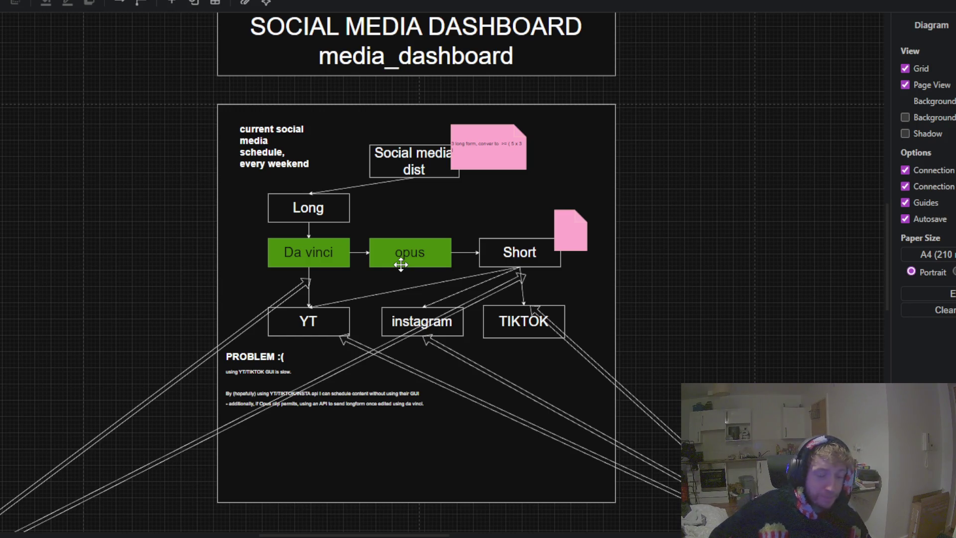
left_click(504, 218)
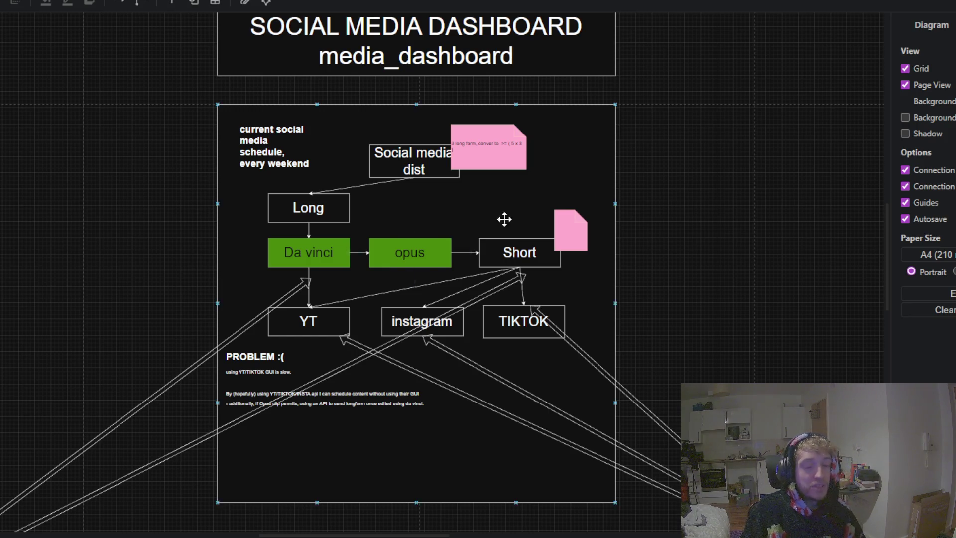
scroll(675, 206, "down", 2)
scroll(689, 156, "down", 5)
scroll(578, 151, "right", 3)
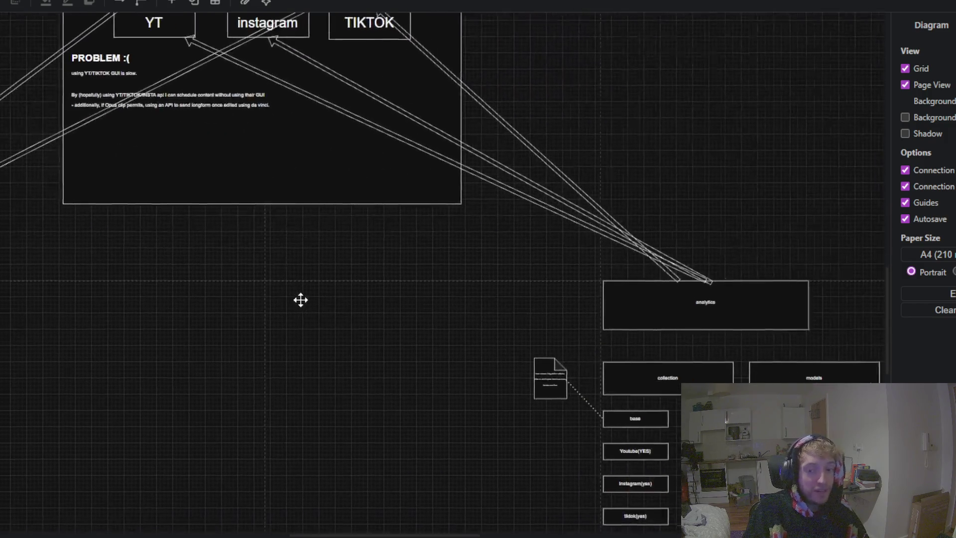
scroll(702, 306, "left", 6)
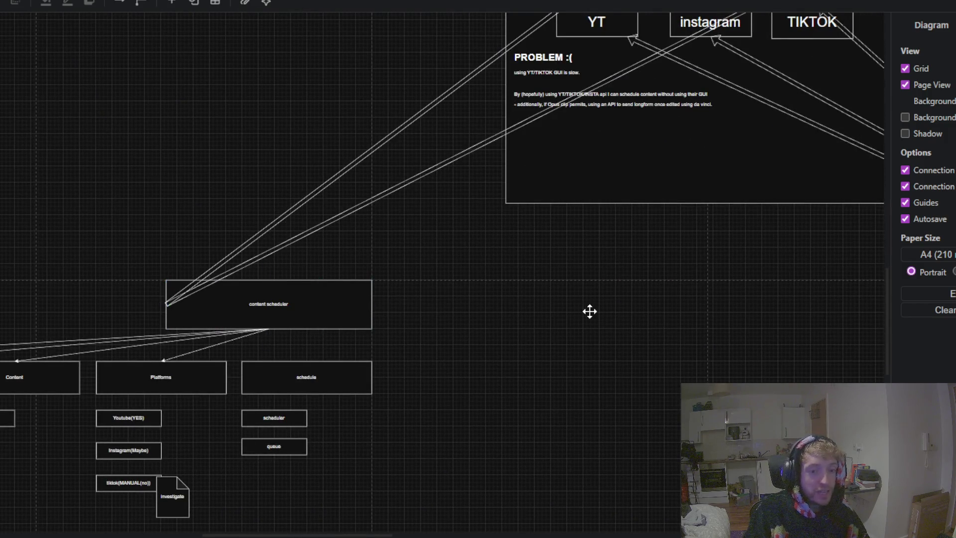
scroll(591, 311, "down", 2)
scroll(612, 291, "left", 3)
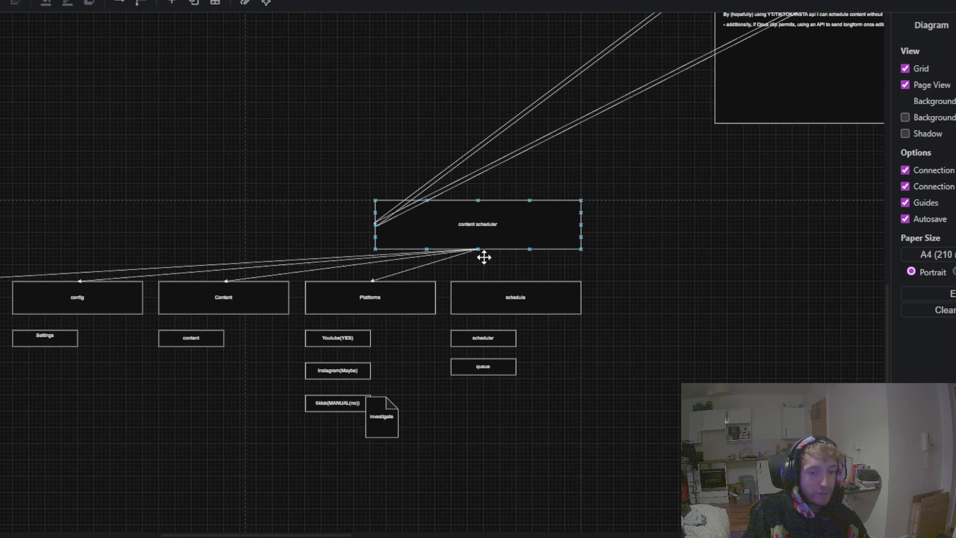
scroll(695, 233, "right", 8)
left_click_drag(502, 306, 76, 209)
scroll(341, 181, "down", 2)
scroll(342, 182, "right", 3)
scroll(292, 145, "right", 3)
scroll(292, 144, "down", 1)
scroll(204, 134, "right", 2)
mouse_move(203, 134)
left_mouse_down()
mouse_move(451, 284)
mouse_move(619, 203)
left_mouse_up()
left_click(385, 207)
scroll(384, 207, "up", 2)
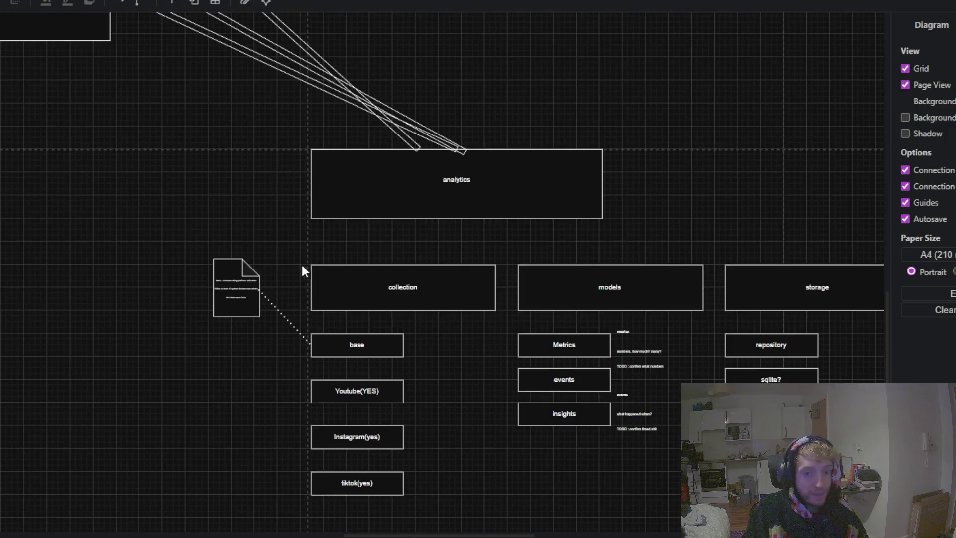
left_click_drag(249, 192, 199, 269)
scroll(199, 269, "down", 2)
scroll(515, 128, "up", 4)
left_click_drag(501, 252, 805, 522)
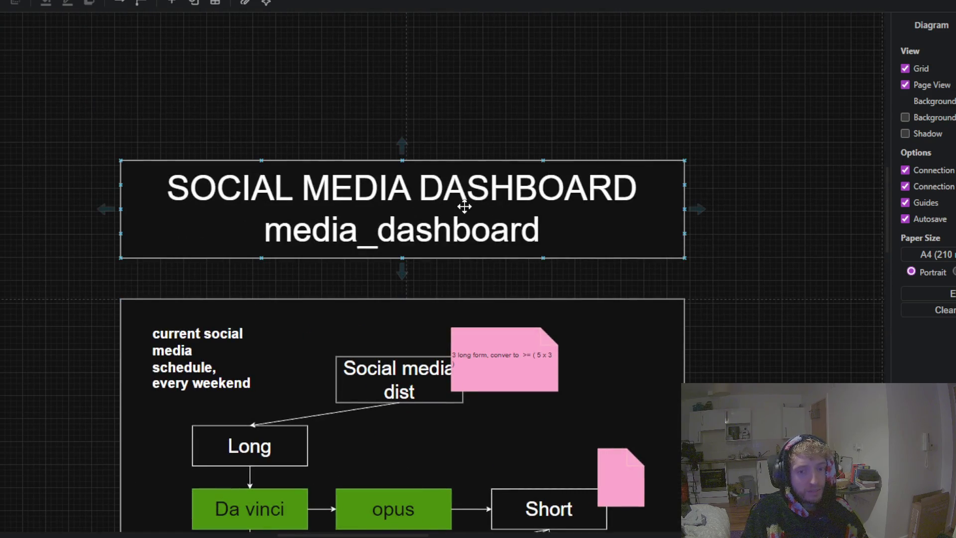
left_click(695, 341)
scroll(791, 376, "down", 3)
scroll(552, 179, "down", 1)
scroll(530, 300, "down", 4)
scroll(517, 86, "down", 1)
scroll(514, 299, "down", 2)
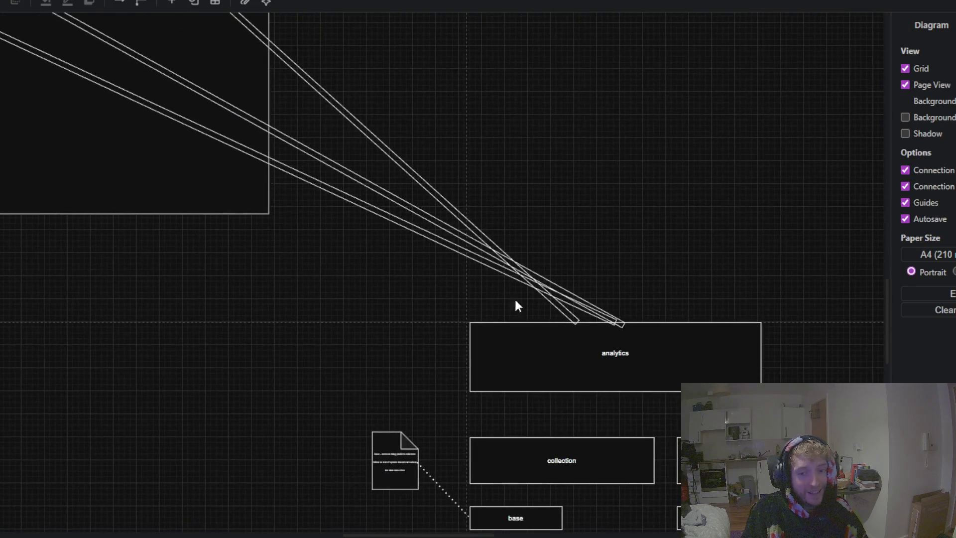
scroll(382, 326, "down", 4)
left_click(472, 204)
scroll(162, 113, "down", 3)
scroll(162, 113, "right", 1)
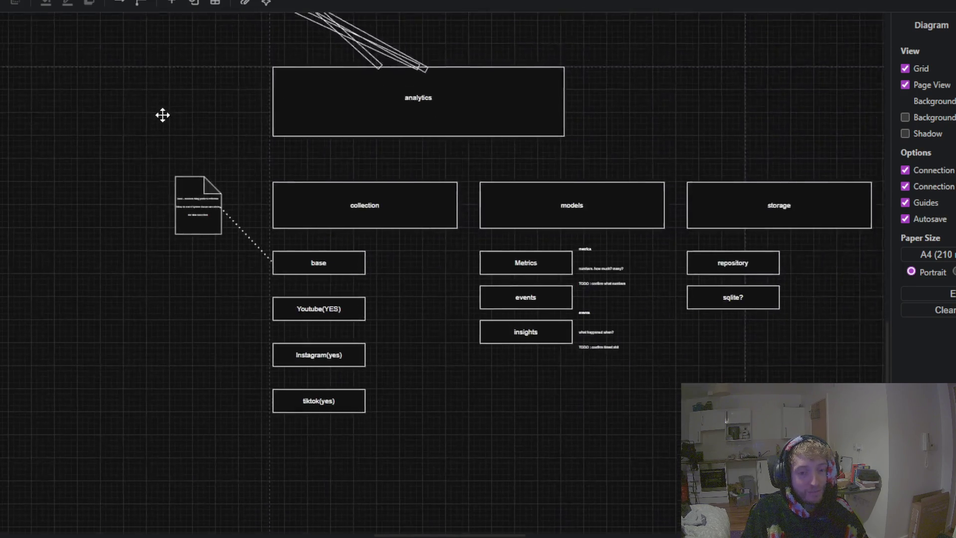
scroll(132, 117, "right", 1)
scroll(536, 163, "right", 1)
left_click_drag(537, 163, 8, 156)
left_click_drag(376, 146, 100, 174)
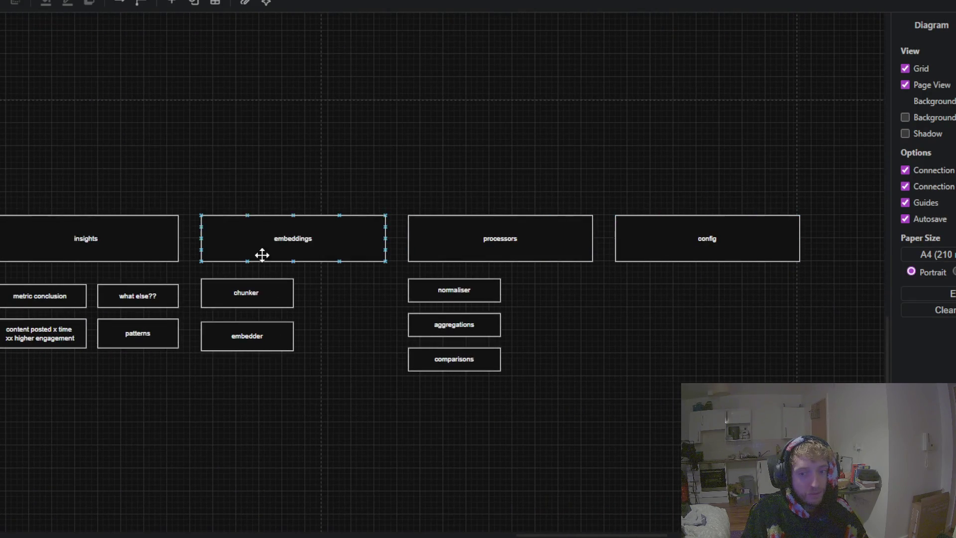
scroll(262, 254, "left", 2)
scroll(463, 137, "left", 5)
scroll(724, 157, "left", 1)
scroll(101, 120, "right", 3)
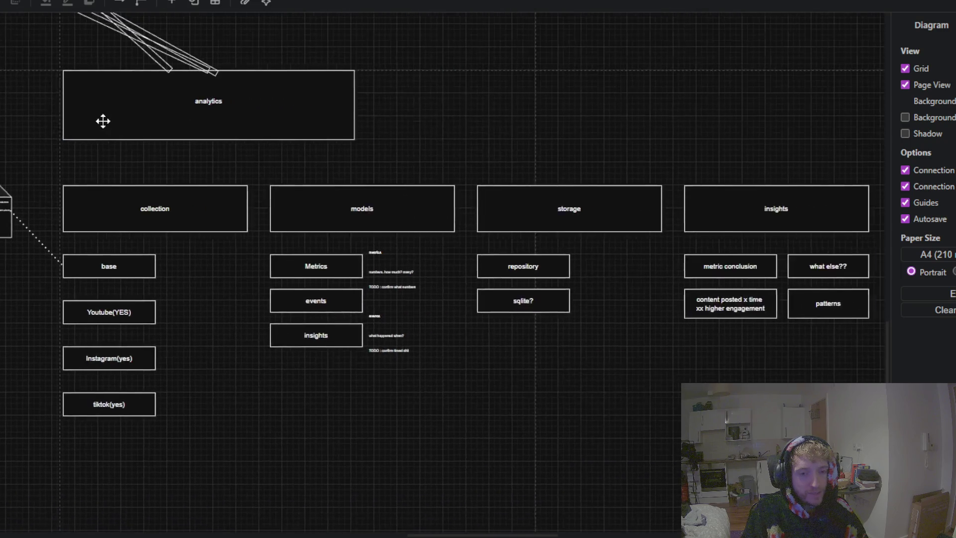
scroll(523, 137, "right", 6)
left_click_drag(546, 169, 104, 150)
scroll(224, 142, "left", 6)
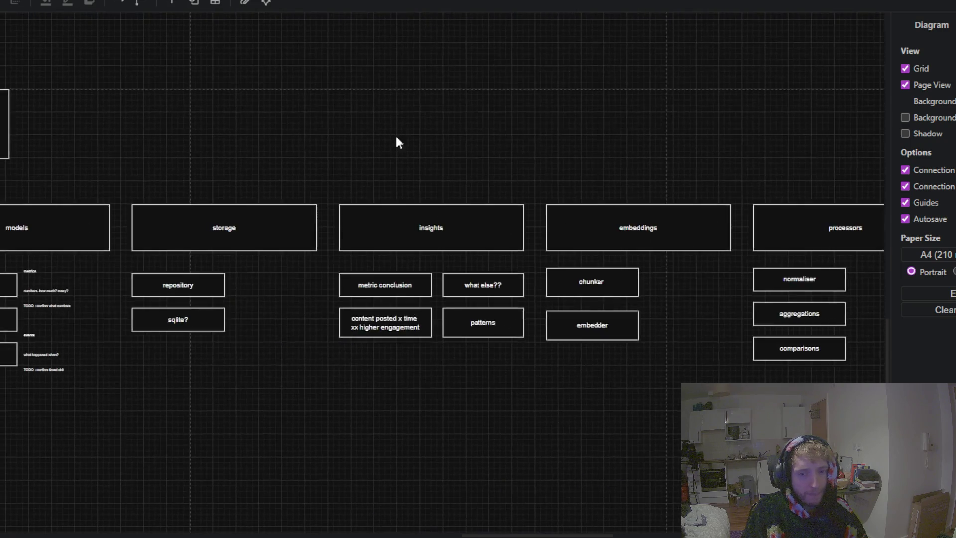
scroll(486, 150, "left", 5)
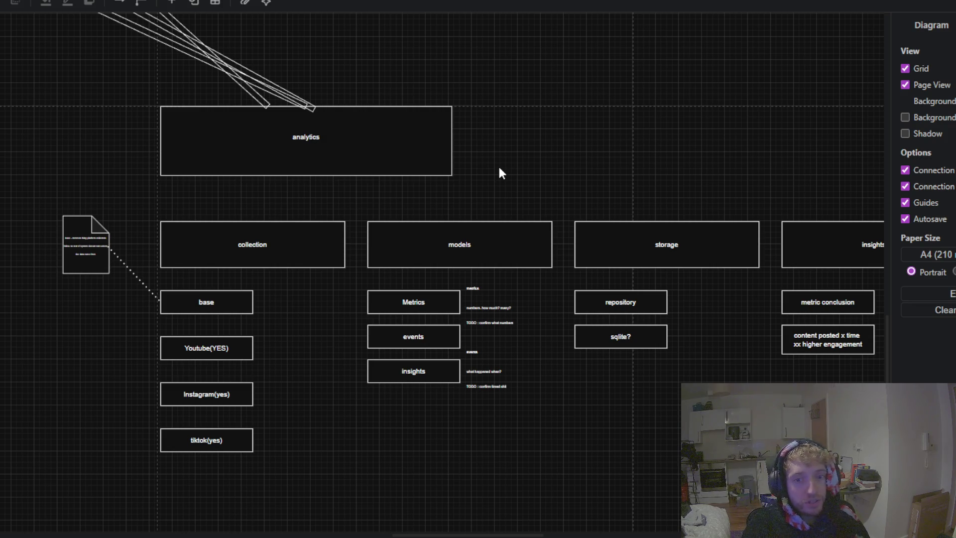
left_click_drag(521, 103, 465, 227)
scroll(476, 186, "down", 3)
scroll(476, 188, "down", 1)
left_click_drag(401, 117, 613, 265)
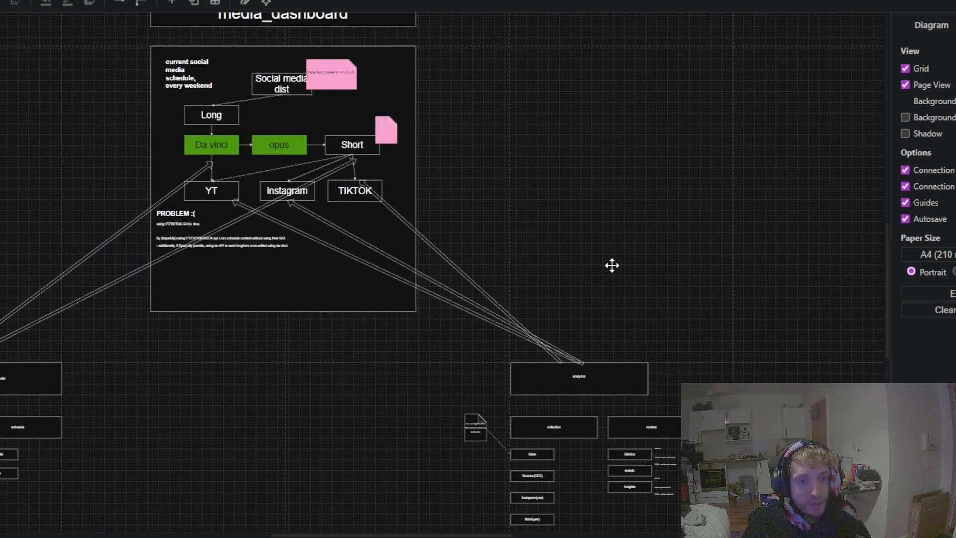
mouse_move(274, 348)
left_mouse_down()
mouse_move(368, 398)
mouse_move(464, 304)
mouse_move(163, 292)
mouse_move(96, 247)
left_mouse_up()
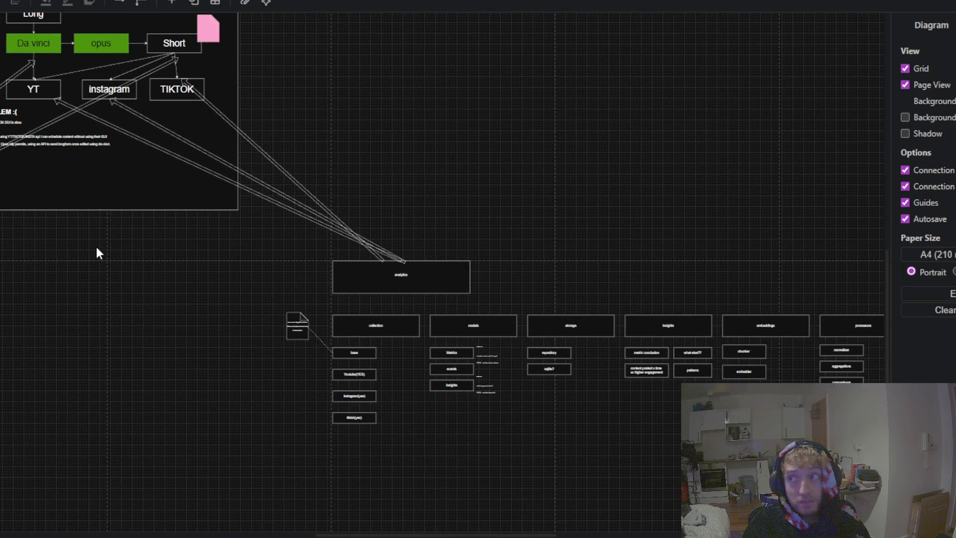
left_click_drag(386, 101, 419, 115)
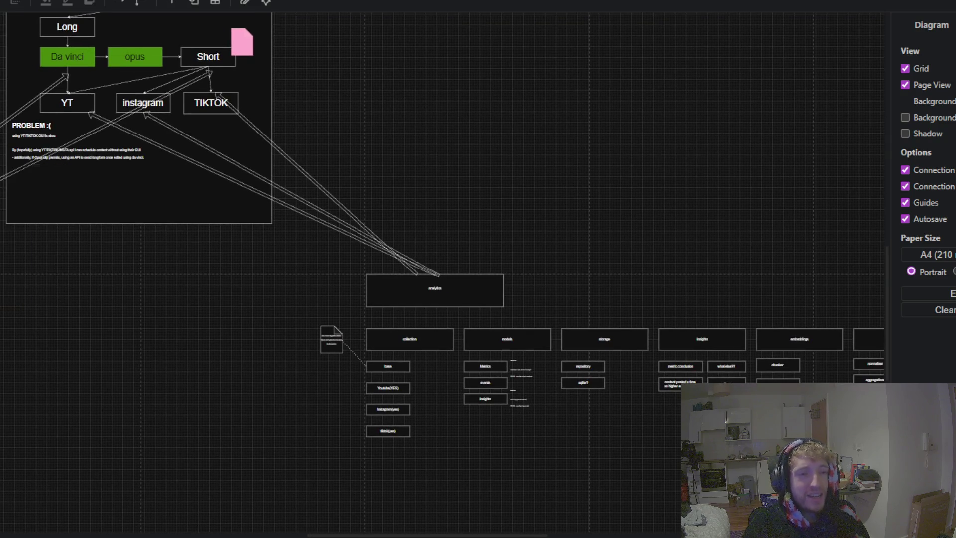
Step: Save the dashboard diagram with Ctrl+S
key("ctrl+s")
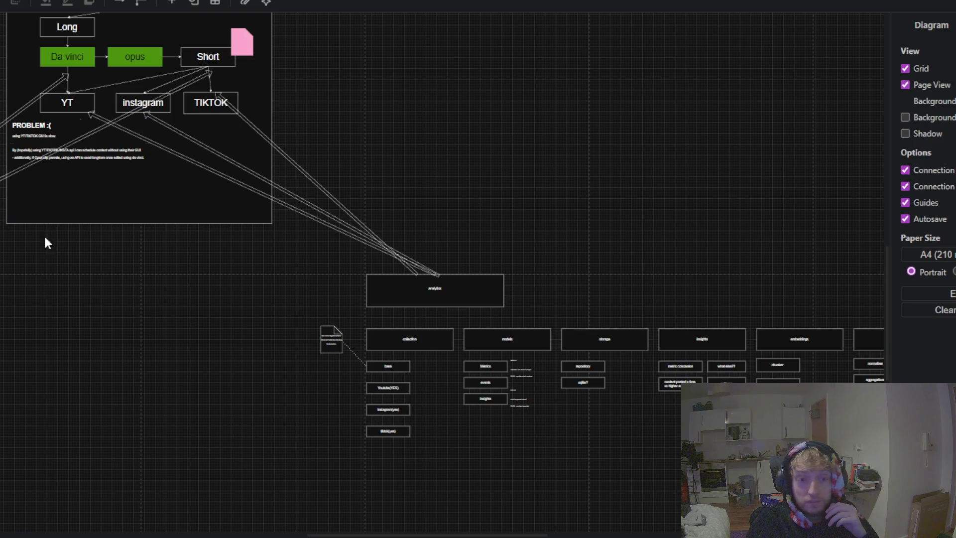
scroll(195, 337, "up", 2)
scroll(224, 359, "left", 2)
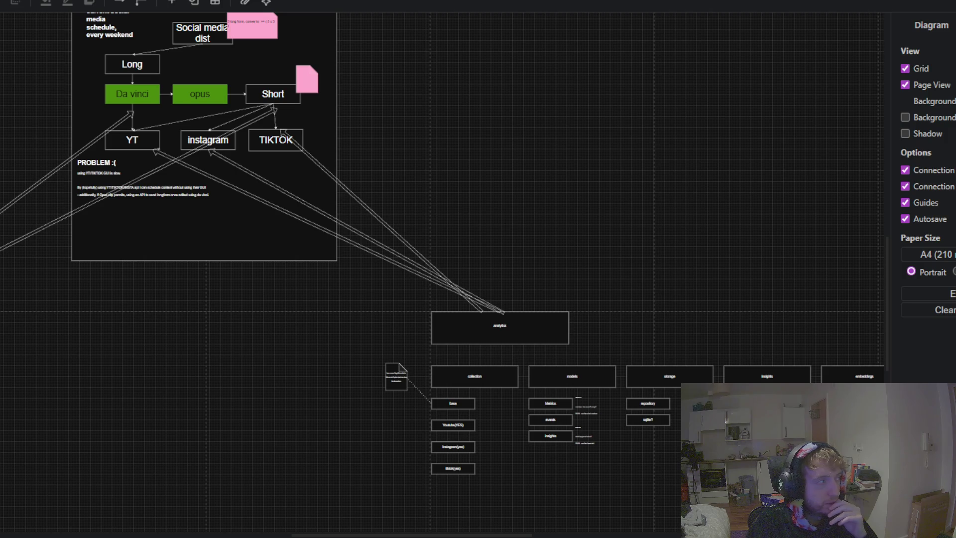
scroll(209, 351, "up", 3)
scroll(209, 350, "down", 2)
scroll(209, 350, "left", 2)
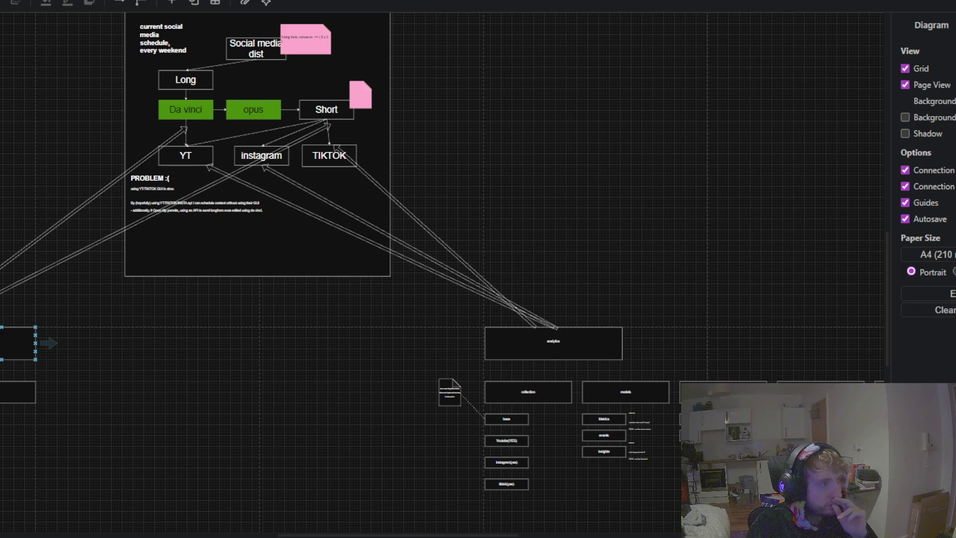
scroll(111, 337, "right", 3)
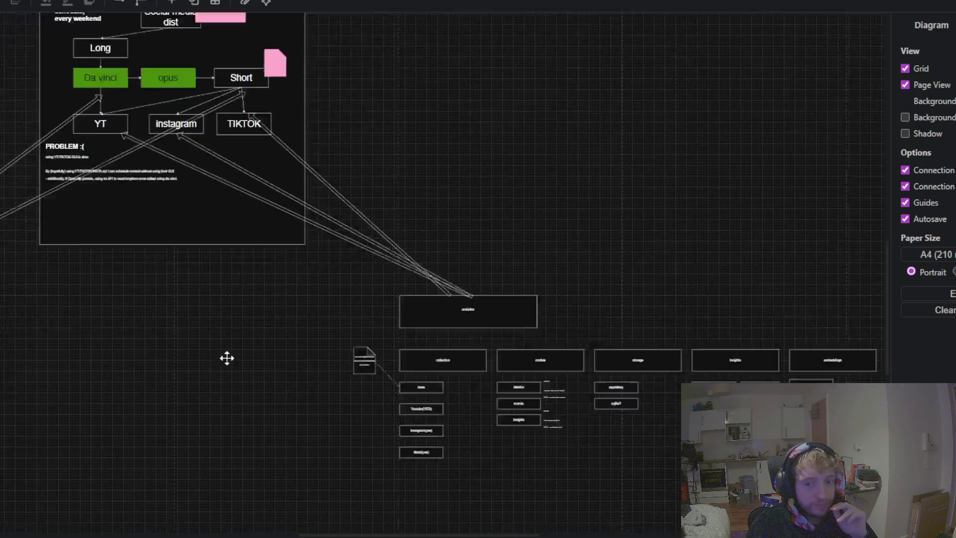
scroll(227, 357, "right", 5)
scroll(227, 356, "down", 2)
scroll(94, 301, "right", 2)
scroll(90, 306, "right", 2)
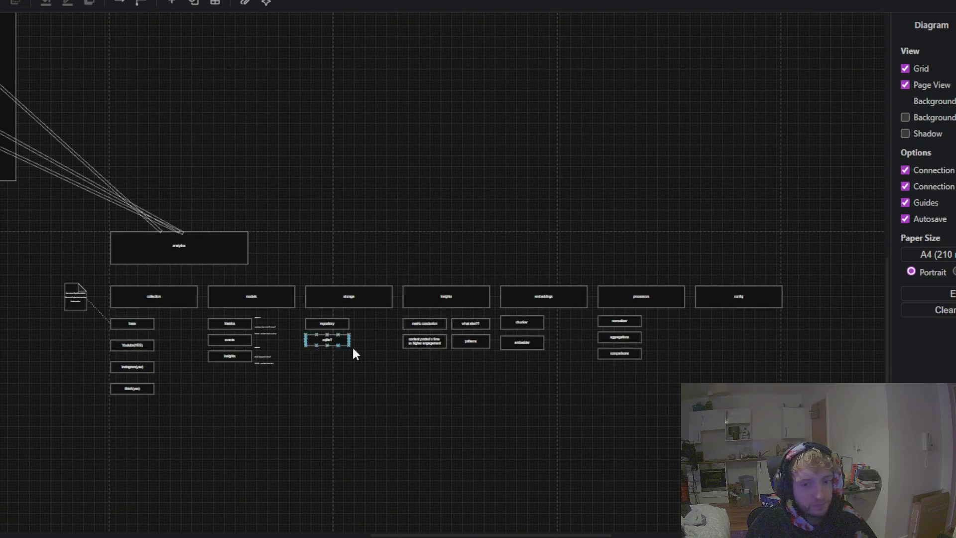
scroll(447, 334, "up", 3)
scroll(447, 334, "up", 1)
mouse_move(399, 405)
left_mouse_down()
mouse_move(90, 450)
mouse_move(309, 419)
mouse_move(177, 414)
mouse_move(585, 409)
mouse_move(650, 397)
mouse_move(220, 410)
mouse_move(36, 385)
mouse_move(316, 401)
mouse_move(580, 393)
left_mouse_up()
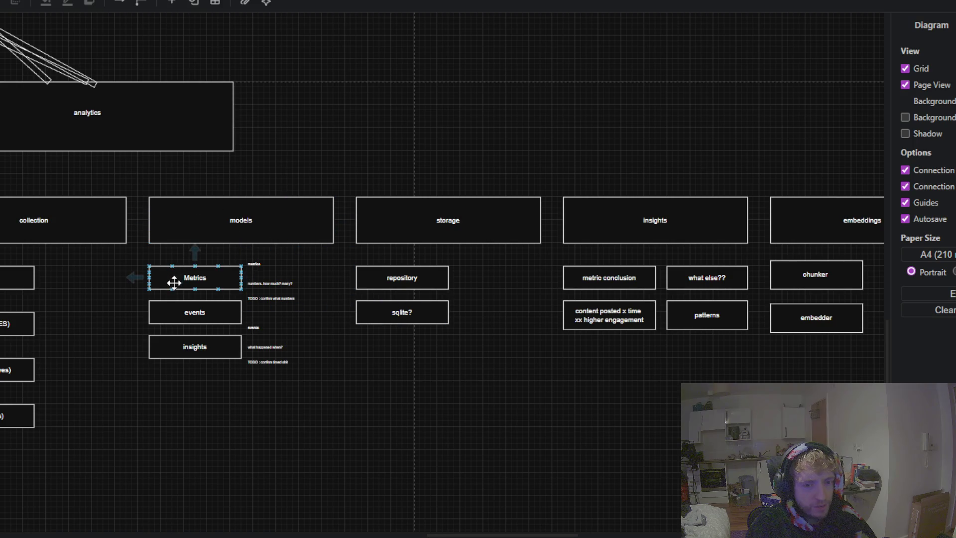
left_click_drag(117, 402, 194, 404)
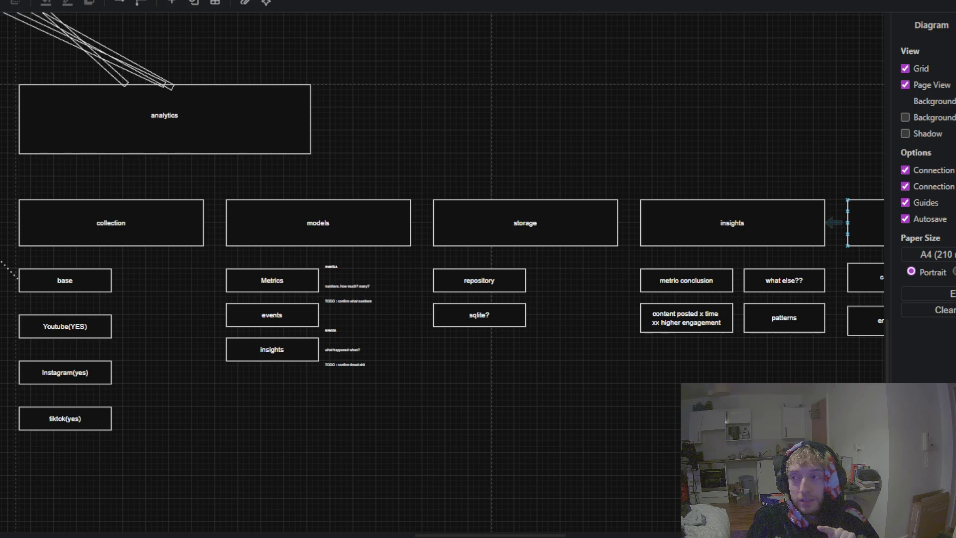
key("Escape")
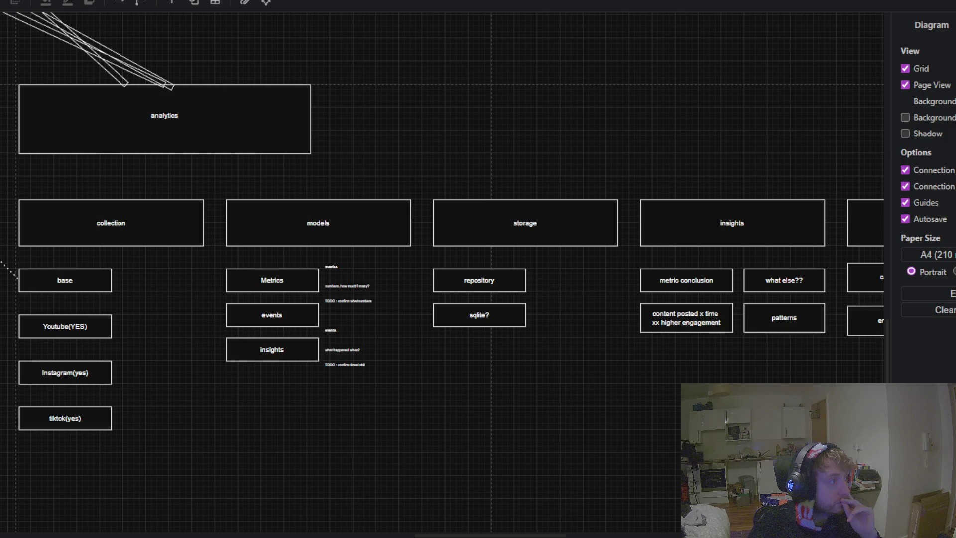
mouse_move(517, 150)
left_mouse_down()
mouse_move(495, 164)
mouse_move(641, 154)
mouse_move(354, 135)
mouse_move(136, 169)
mouse_move(615, 143)
mouse_move(662, 188)
left_mouse_up()
mouse_move(404, 86)
left_mouse_down()
mouse_move(423, 155)
mouse_move(340, 172)
left_mouse_up()
scroll(340, 171, "down", 3)
scroll(428, 183, "down", 3)
left_click(401, 193)
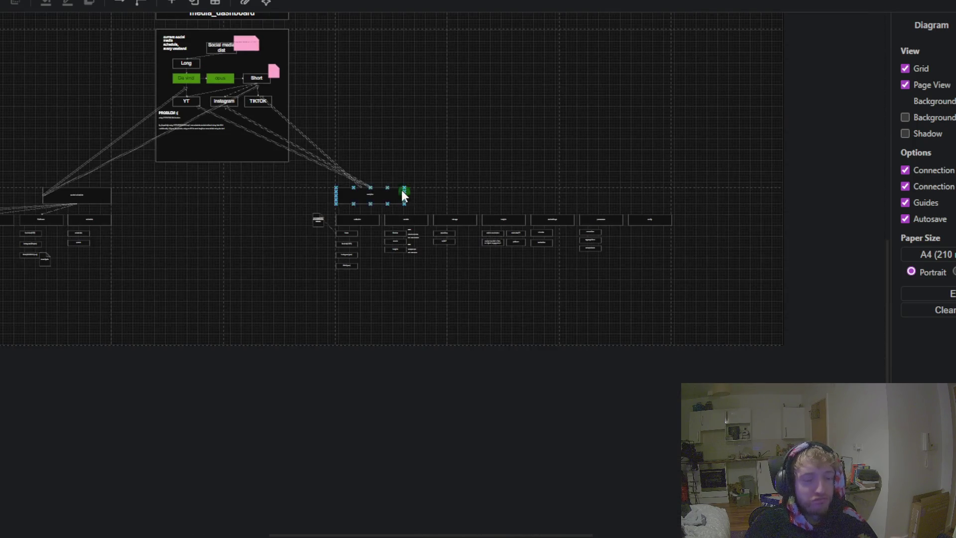
mouse_move(240, 238)
left_mouse_down()
mouse_move(249, 318)
mouse_move(428, 371)
mouse_move(422, 308)
left_mouse_up()
scroll(470, 247, "up", 5)
left_click_drag(470, 247, 457, 387)
scroll(399, 241, "up", 3)
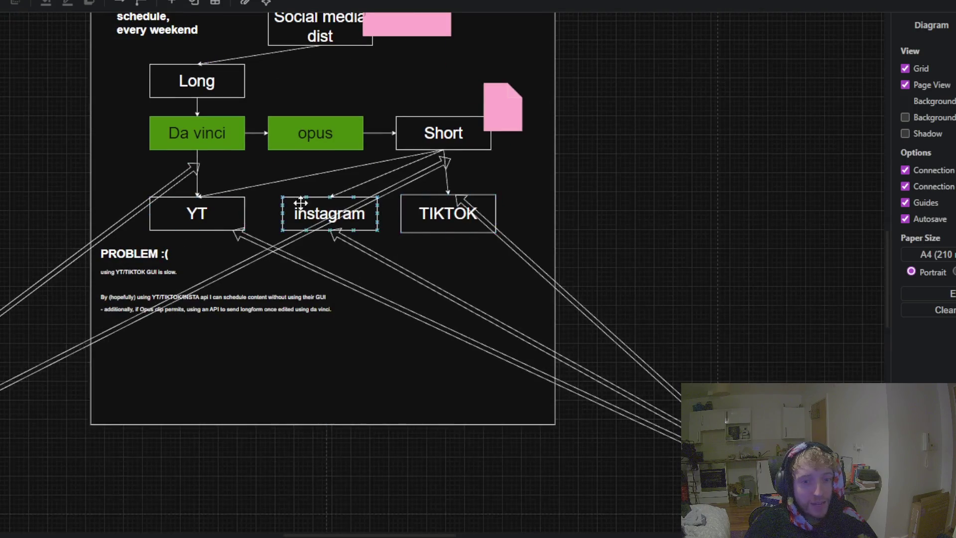
scroll(454, 203, "up", 3)
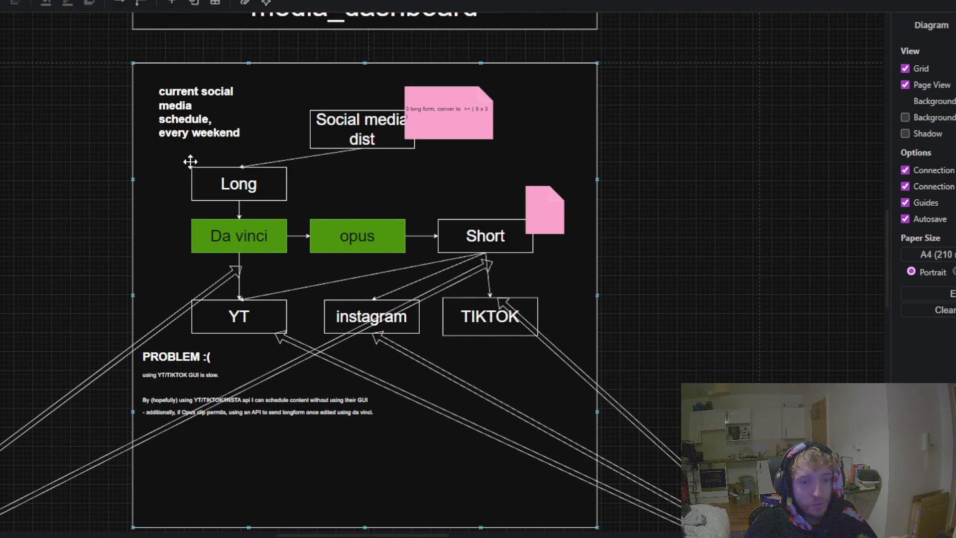
mouse_move(683, 216)
left_mouse_down()
mouse_move(610, 380)
mouse_move(662, 38)
left_mouse_up()
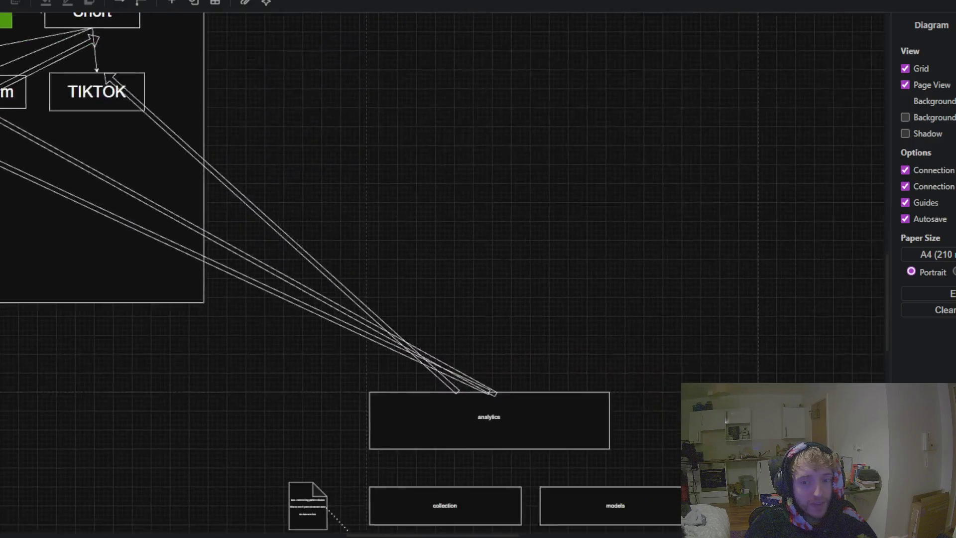
left_click_drag(468, 175, 491, 120)
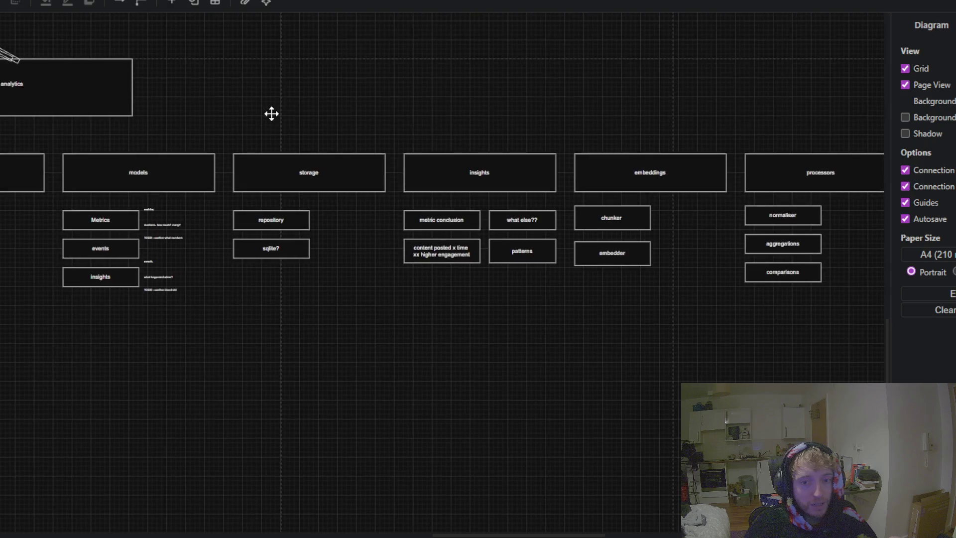
mouse_move(494, 300)
left_mouse_down()
mouse_move(200, 312)
mouse_move(551, 416)
left_mouse_up()
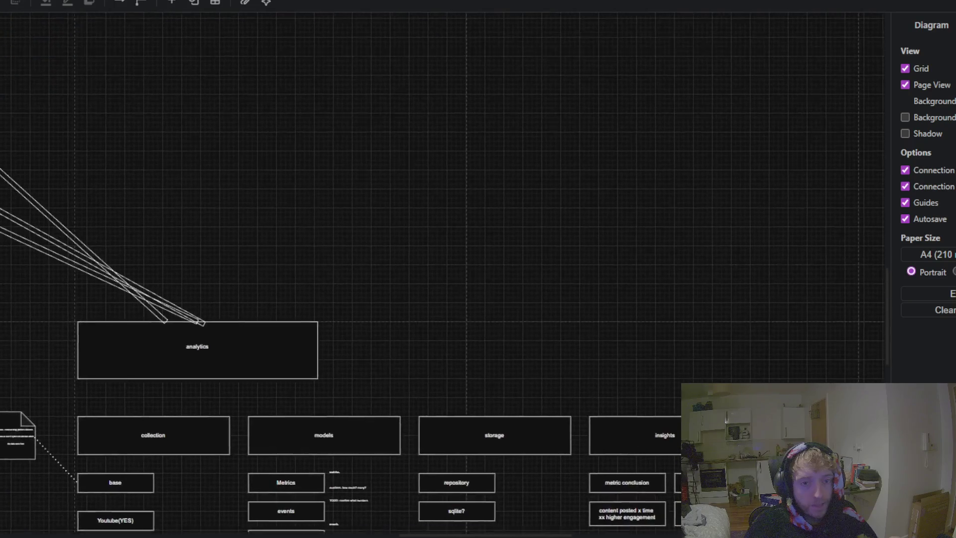
scroll(418, 174, "down", 3)
scroll(423, 210, "up", 2)
scroll(366, 254, "up", 3)
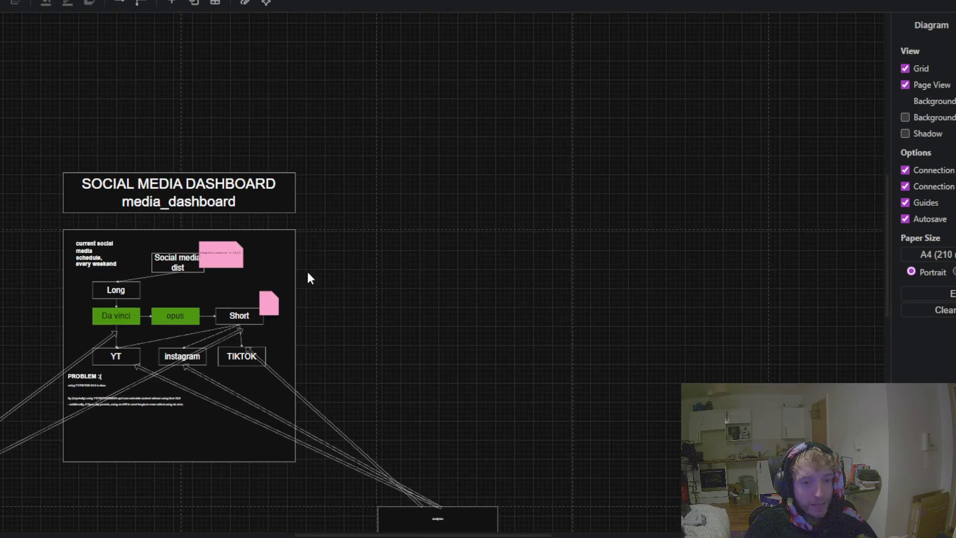
left_click(282, 252)
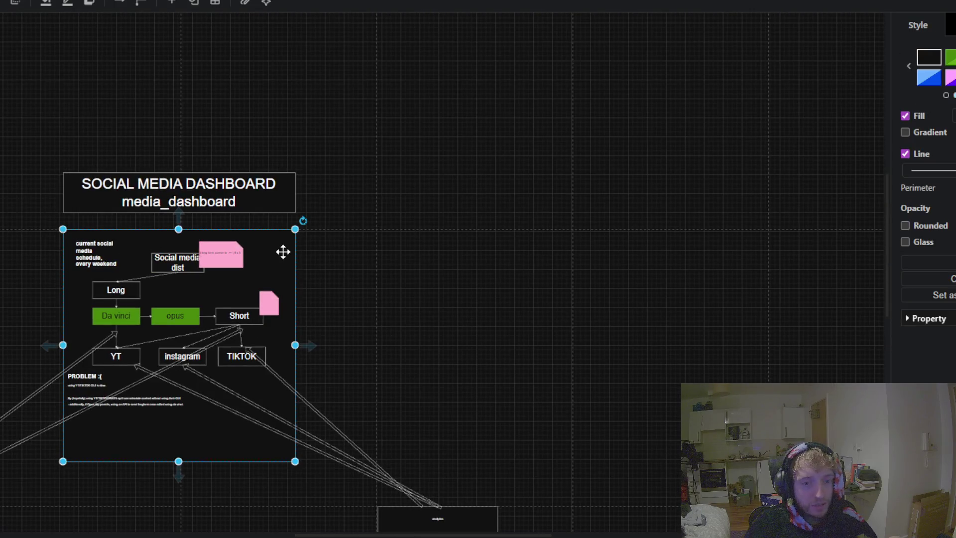
Step: Paste a same-size empty black square and move it up and right beside the diagram
left_click(590, 187)
key("ctrl+v")
left_click_drag(618, 292, 652, 199)
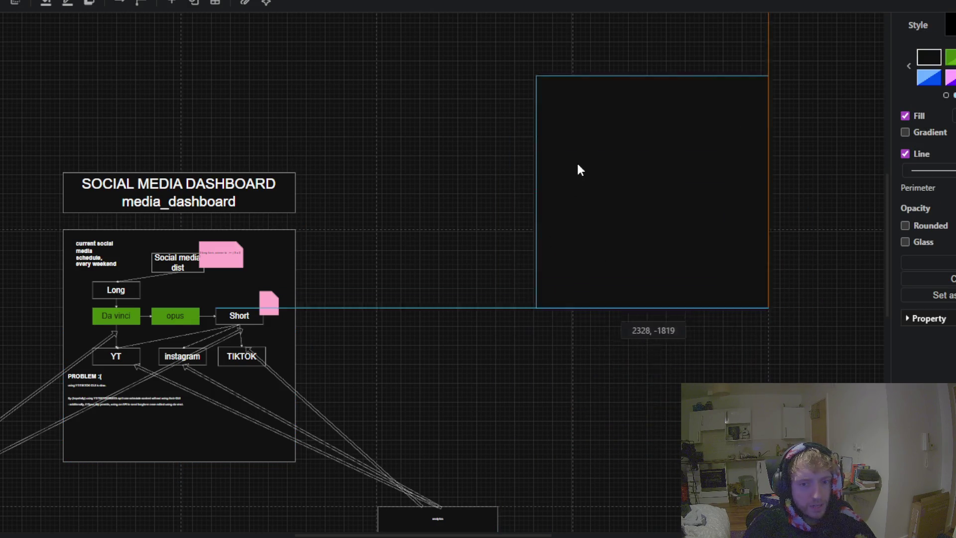
mouse_move(415, 196)
left_mouse_down()
mouse_move(617, 82)
mouse_move(635, 149)
left_mouse_up()
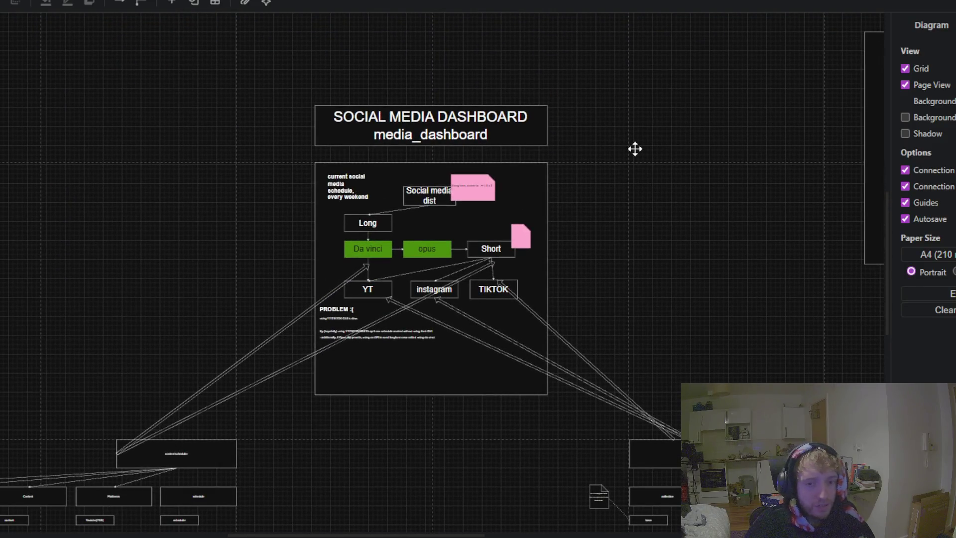
scroll(501, 326, "up", 2)
scroll(501, 326, "up", 1)
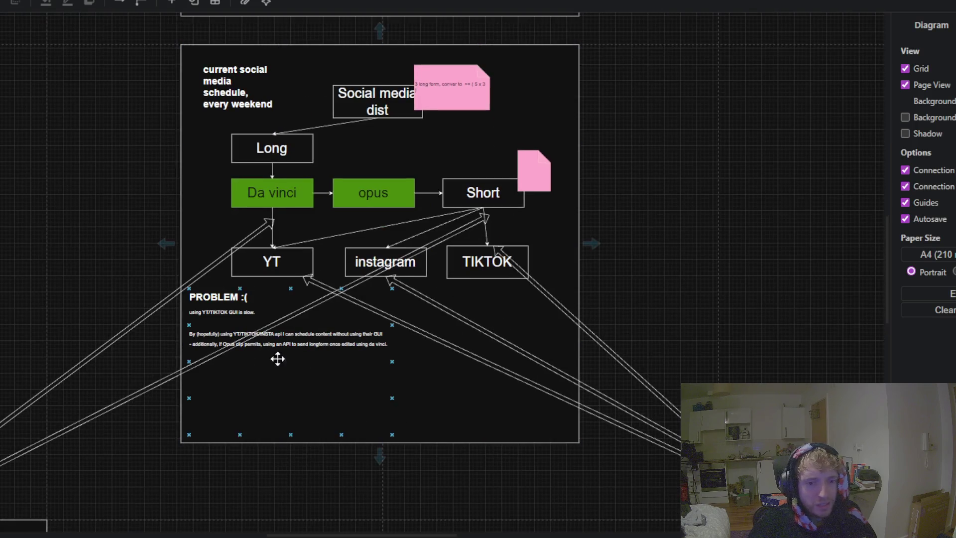
scroll(95, 367, "up", 3)
scroll(96, 367, "down", 3)
scroll(296, 280, "down", 2)
scroll(495, 274, "down", 2)
scroll(413, 242, "down", 1)
scroll(413, 242, "down", 1)
mouse_move(653, 50)
left_mouse_down()
mouse_move(455, 200)
mouse_move(471, 195)
mouse_move(467, 184)
left_mouse_up()
left_click(720, 199)
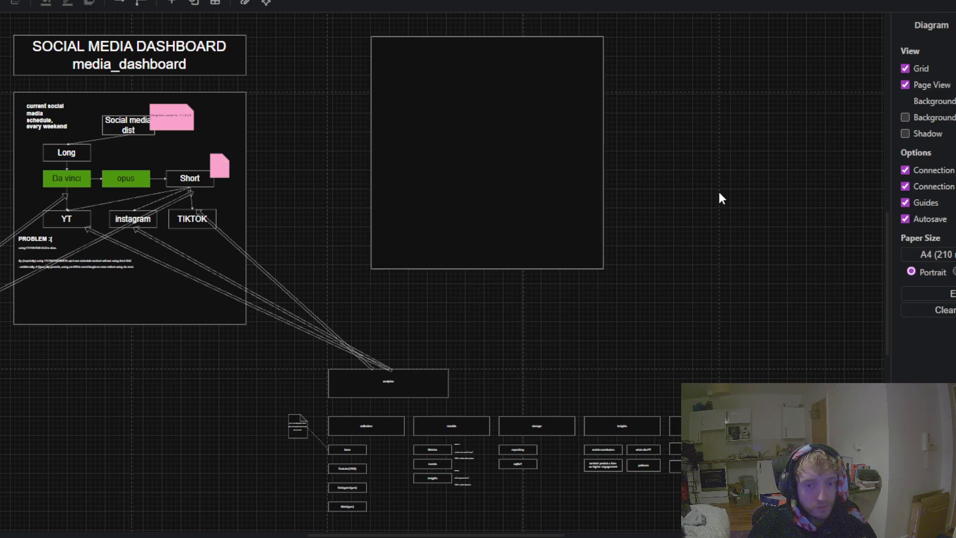
left_click_drag(719, 199, 626, 288)
left_click(384, 214)
left_click(563, 223)
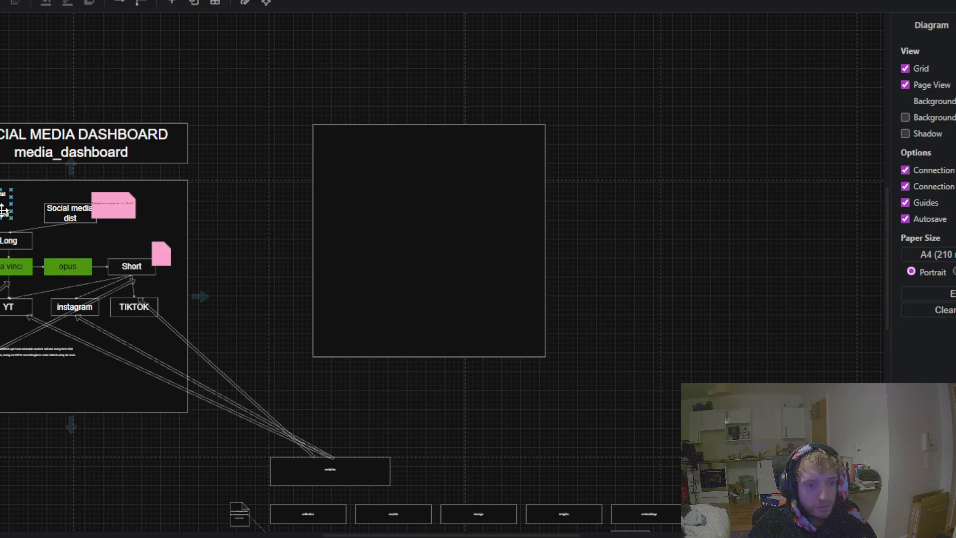
Step: Reposition the square and resize it from its right side and bottom edge
left_click(457, 220)
left_click_drag(422, 224, 592, 134)
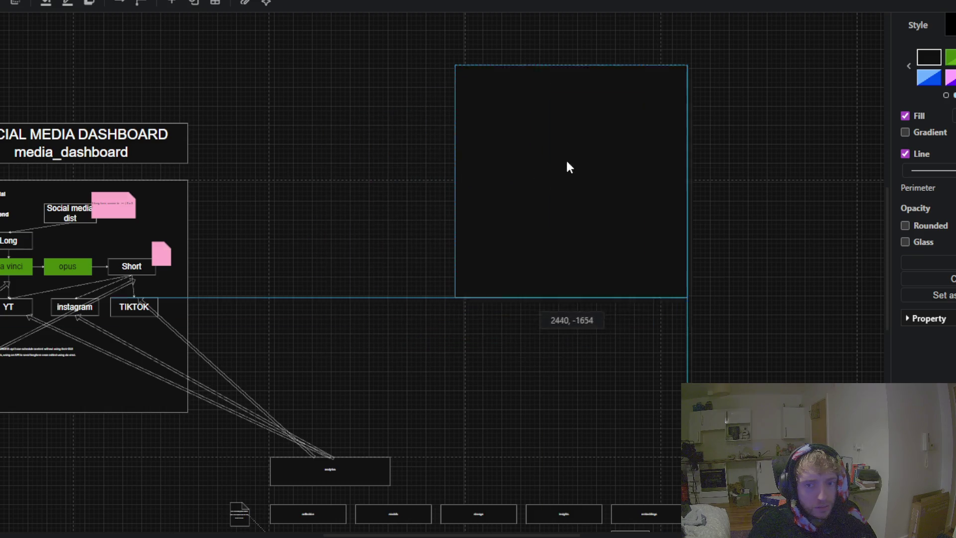
left_click_drag(421, 134, 328, 380)
left_click_drag(477, 367, 458, 287)
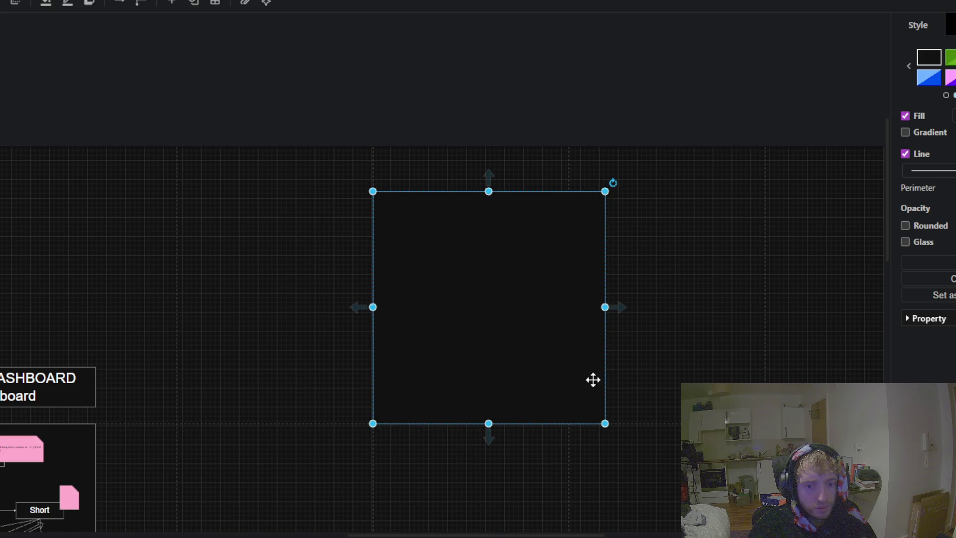
mouse_move(606, 307)
left_mouse_down()
mouse_move(516, 312)
mouse_move(570, 335)
left_mouse_up()
left_click_drag(471, 387, 480, 423)
mouse_move(606, 306)
left_mouse_down()
mouse_move(568, 316)
mouse_move(608, 346)
mouse_move(552, 341)
mouse_move(595, 351)
mouse_move(554, 341)
mouse_move(568, 348)
left_mouse_up()
scroll(294, 258, "down", 3)
scroll(467, 145, "down", 1)
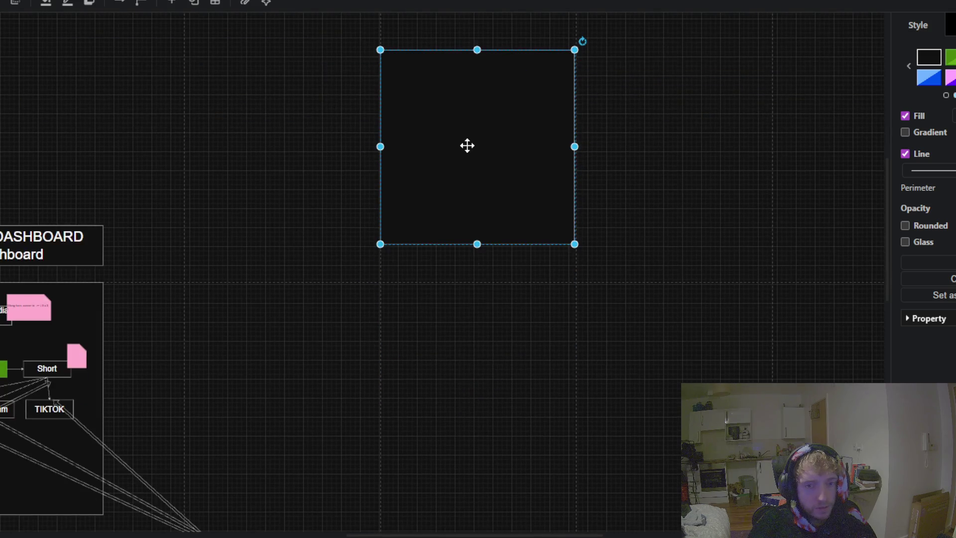
scroll(250, 254, "down", 2)
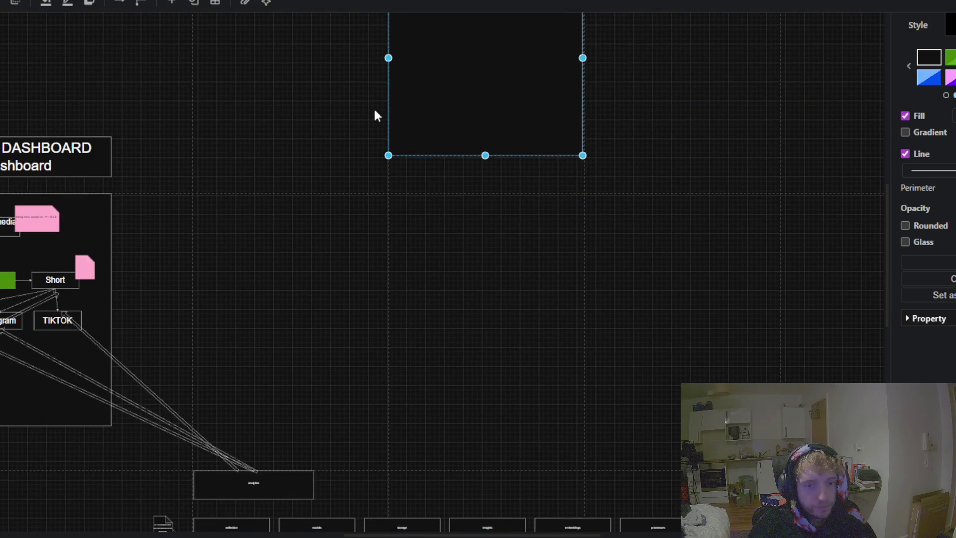
mouse_move(471, 87)
left_mouse_down()
mouse_move(463, 309)
mouse_move(537, 287)
mouse_move(502, 265)
left_mouse_up()
scroll(464, 309, "up", 4)
scroll(222, 230, "down", 3)
scroll(261, 217, "left", 2)
Step: Place the square right of the dashboard panel, then below the analytics boxes
left_click(261, 217)
scroll(258, 224, "down", 2)
mouse_move(428, 196)
left_mouse_down()
mouse_move(370, 187)
mouse_move(346, 145)
mouse_move(360, 147)
left_mouse_up()
left_click_drag(163, 162, 364, 324)
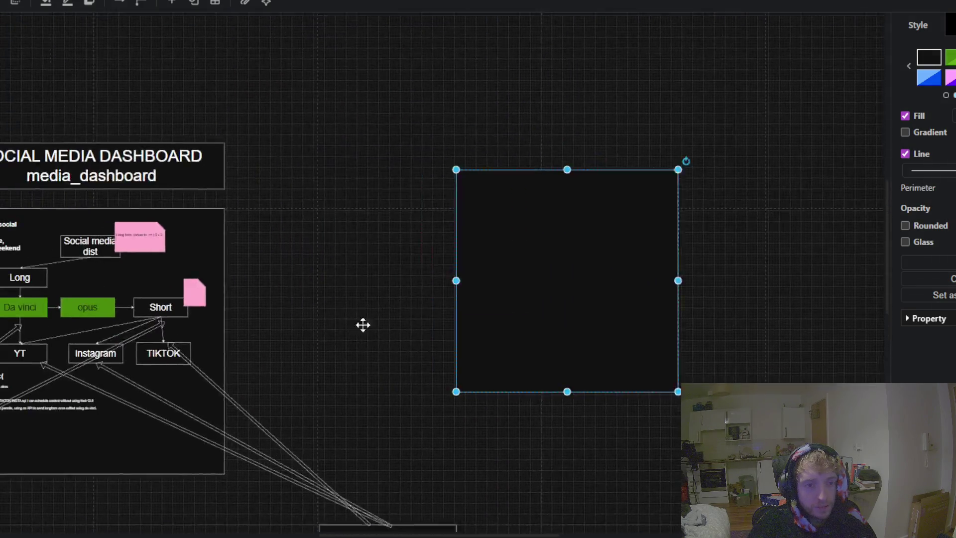
mouse_move(580, 271)
left_mouse_down()
mouse_move(354, 246)
mouse_move(427, 262)
mouse_move(672, 229)
left_mouse_up()
left_click_drag(363, 265, 334, 35)
scroll(343, 135, "up", 1)
scroll(382, 209, "down", 2)
scroll(420, 86, "down", 2)
left_click_drag(520, 56, 381, 450)
Step: Stretch the square into a wide rectangle spanning the analytics row from collection to config
left_click_drag(466, 411, 767, 448)
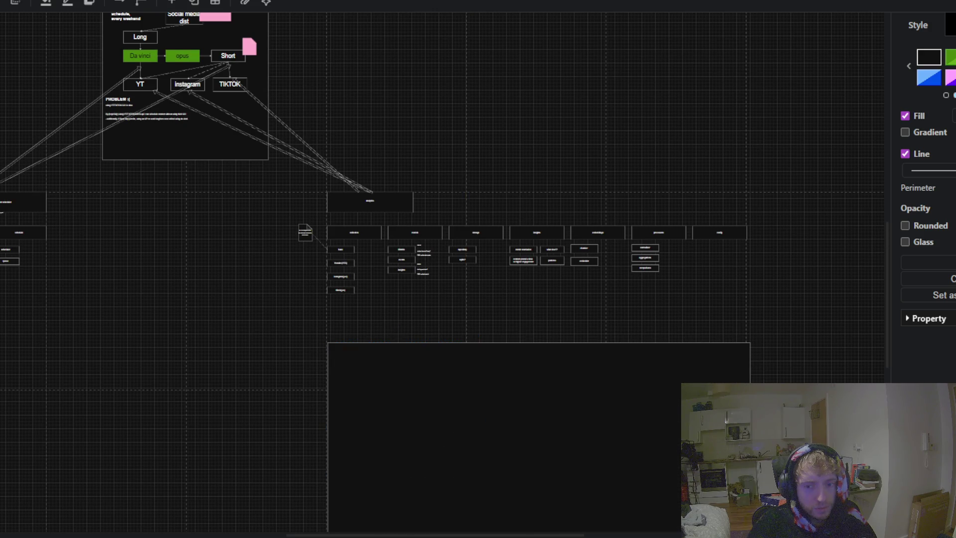
mouse_move(209, 355)
left_mouse_down()
mouse_move(199, 258)
mouse_move(165, 250)
left_mouse_up()
left_click_drag(431, 359, 429, 353)
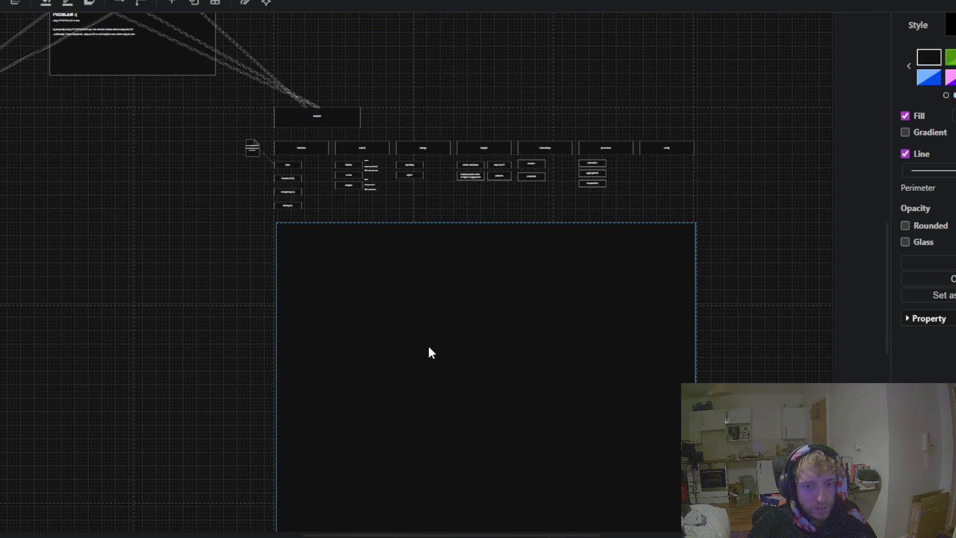
scroll(169, 297, "up", 2)
left_click(224, 263)
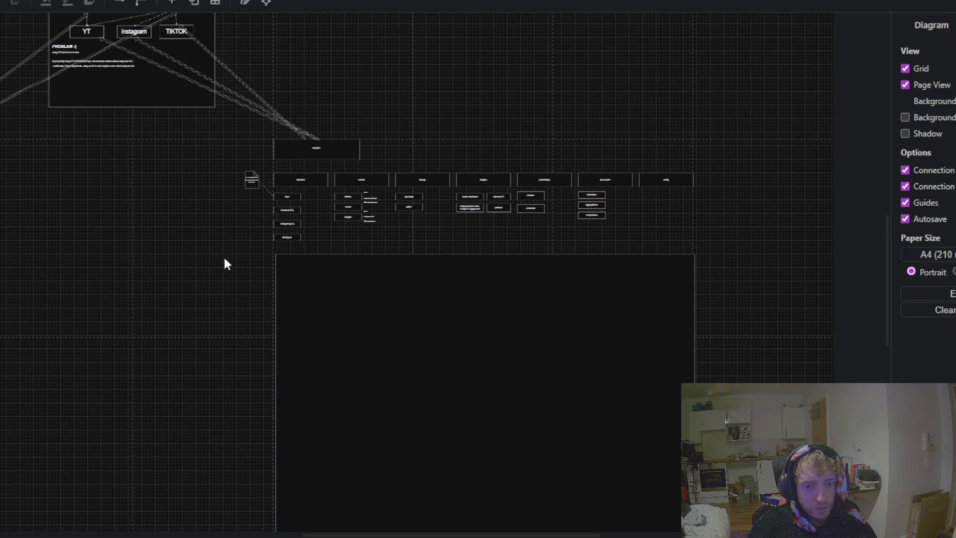
scroll(471, 253, "up", 3, "ctrl")
left_click(395, 337)
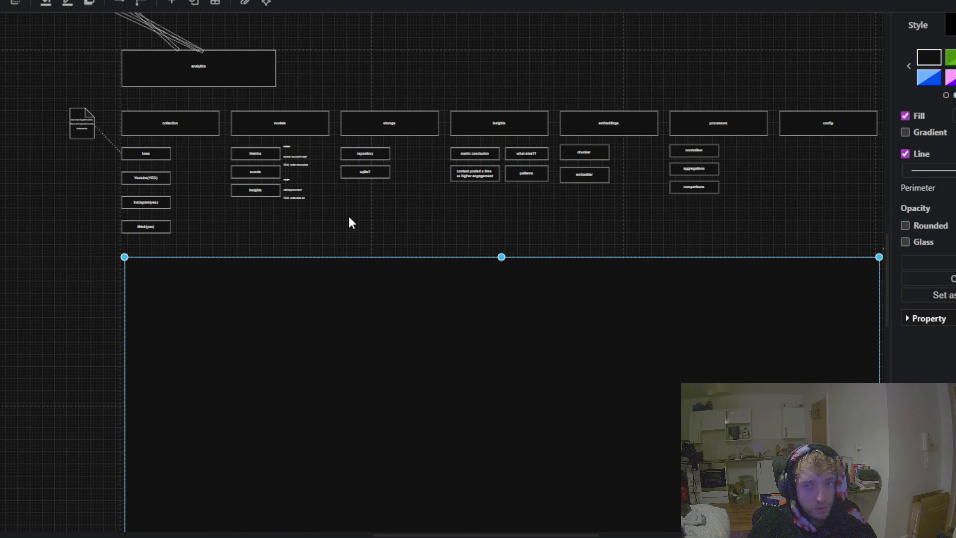
scroll(348, 219, "down", 3, "ctrl")
Step: Try light blue and several green swatch fills on the large rectangle
left_click(924, 84)
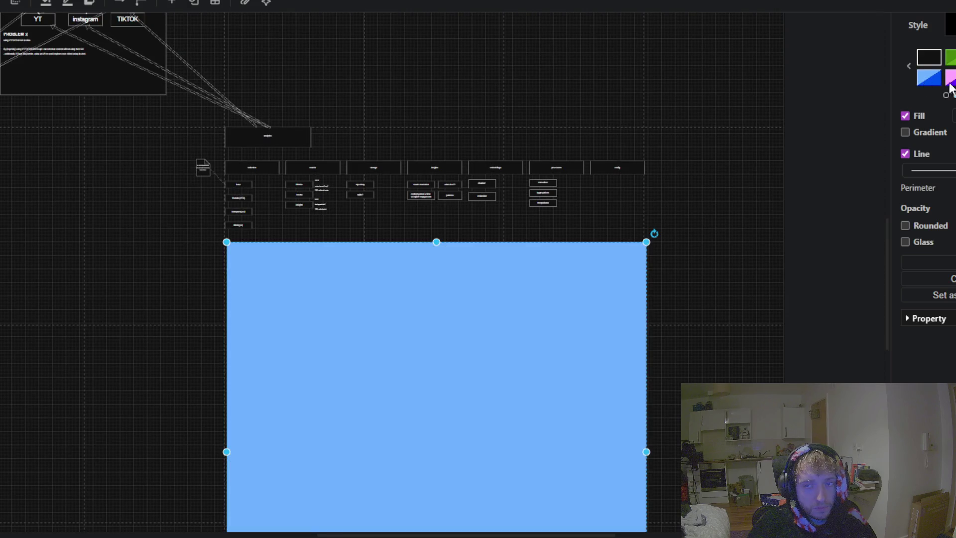
left_click(950, 58)
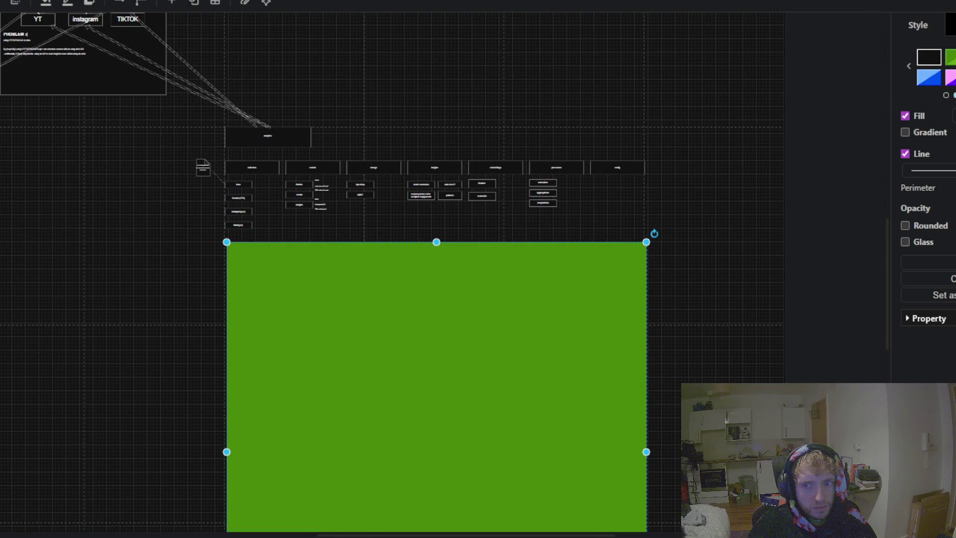
left_click(950, 58)
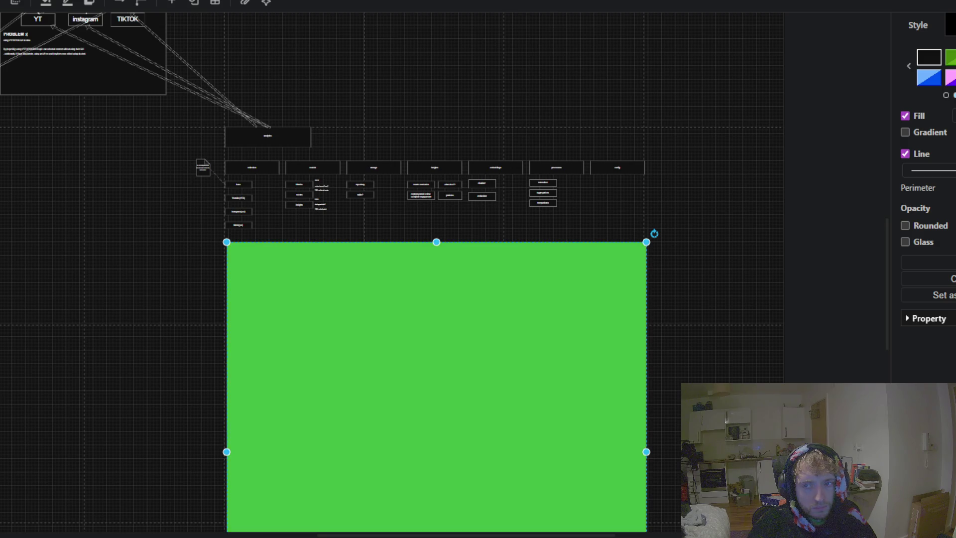
left_click(950, 57)
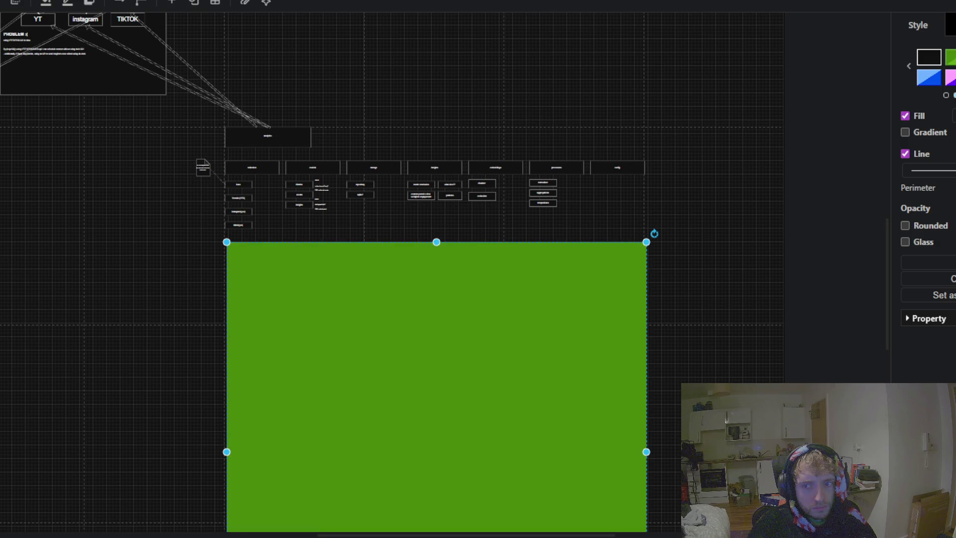
Step: Give the rectangle a very dark red custom fill via the colour picker
left_click(951, 116)
mouse_move(401, 134)
left_mouse_down()
mouse_move(438, 90)
mouse_move(449, 103)
left_mouse_up()
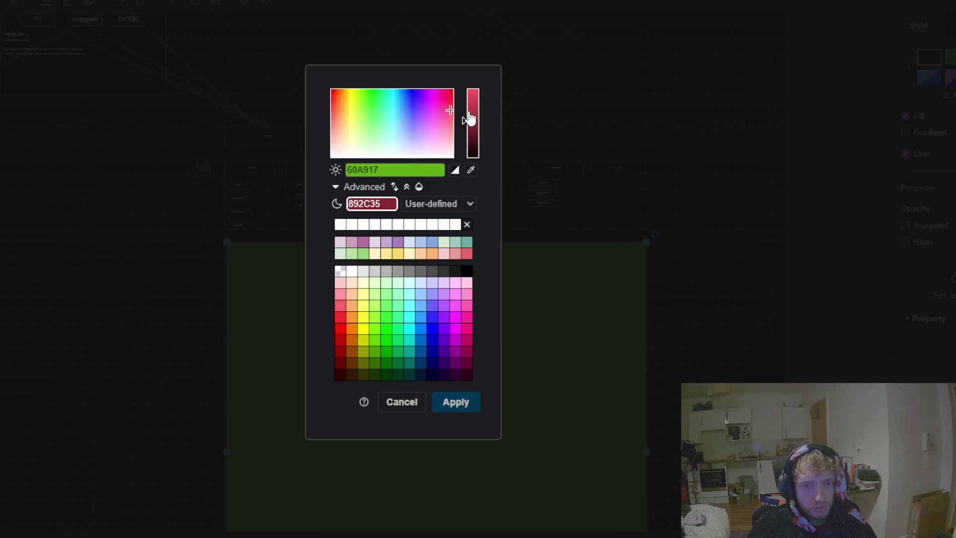
left_click(456, 402)
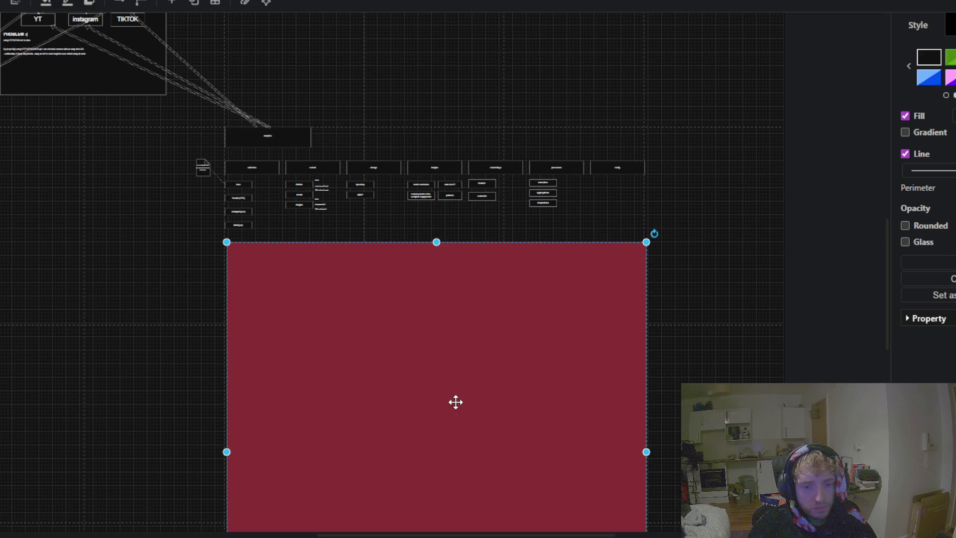
left_click(951, 116)
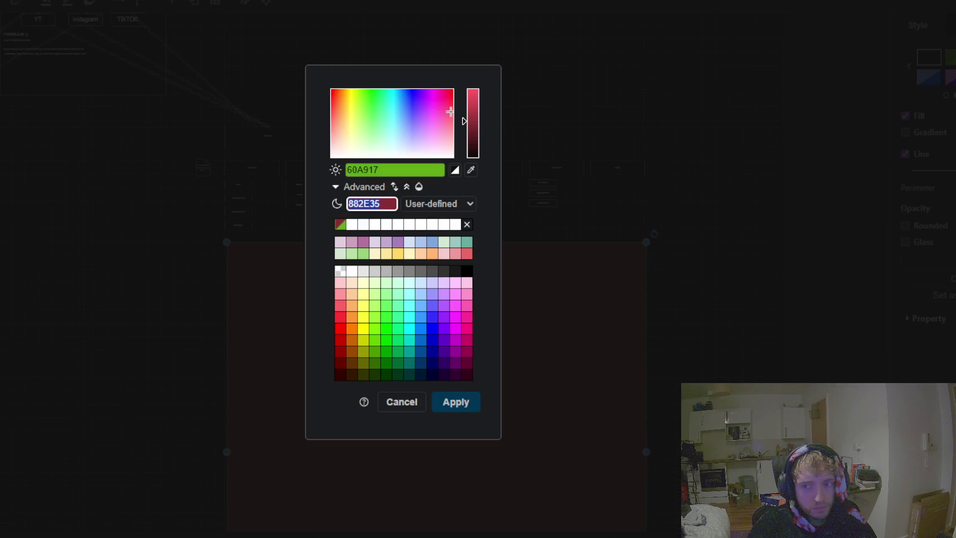
left_click_drag(473, 153, 476, 149)
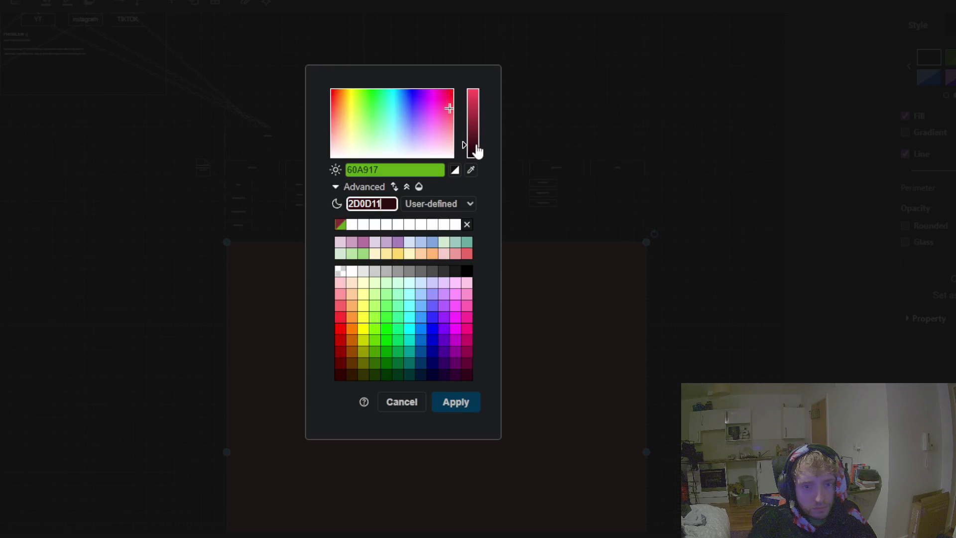
left_click(457, 404)
mouse_move(104, 343)
left_mouse_down()
mouse_move(284, 326)
mouse_move(350, 384)
mouse_move(267, 243)
left_mouse_up()
Step: Delete the dark red rectangle, paste and enlarge a new square, then delete it too
left_click(583, 337)
key("Delete")
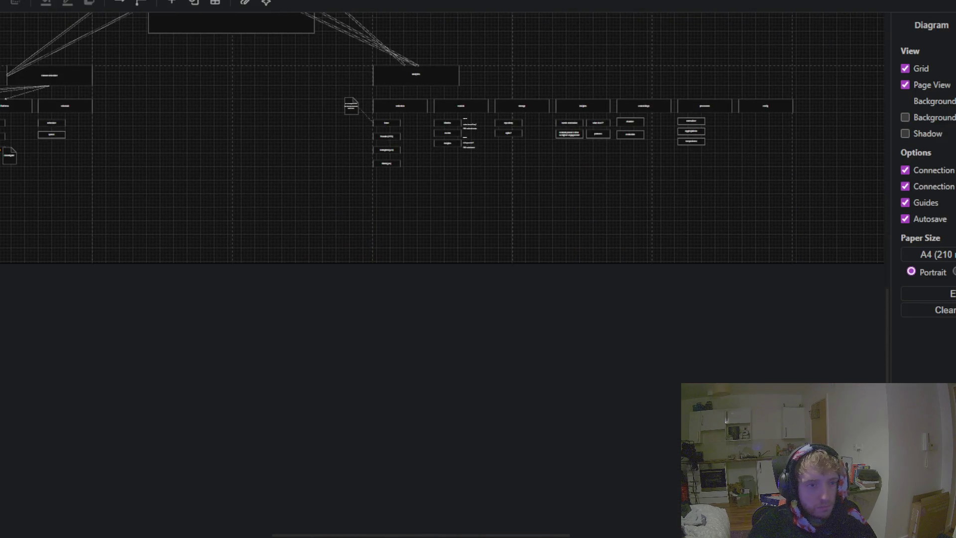
key("ctrl+v")
mouse_move(396, 276)
left_mouse_down()
mouse_move(394, 240)
mouse_move(470, 336)
left_mouse_up()
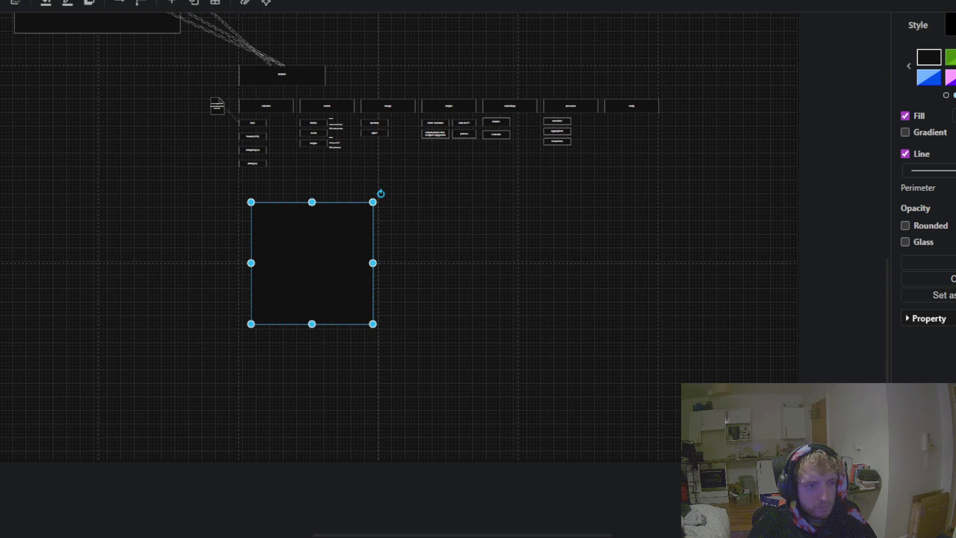
left_click_drag(373, 264, 598, 266)
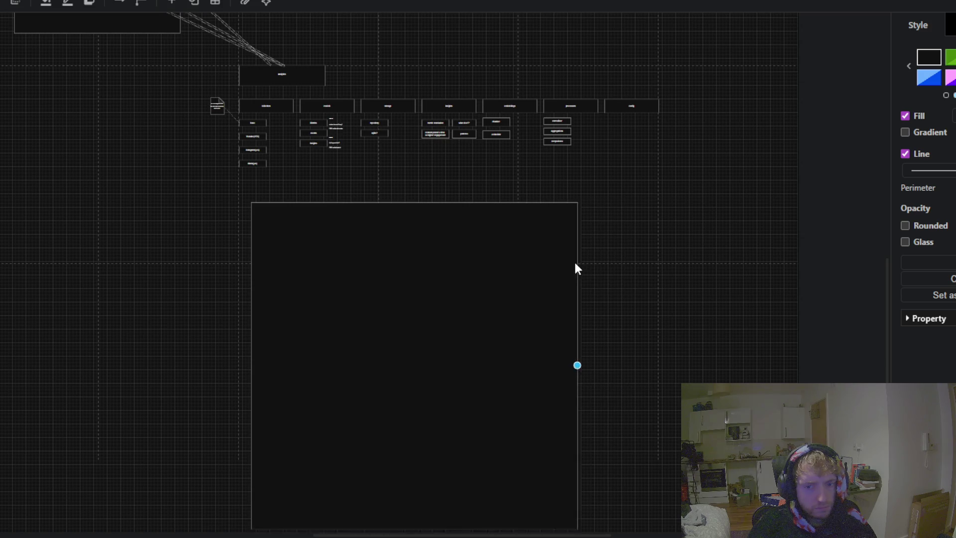
left_click_drag(597, 271, 561, 263)
key("Delete")
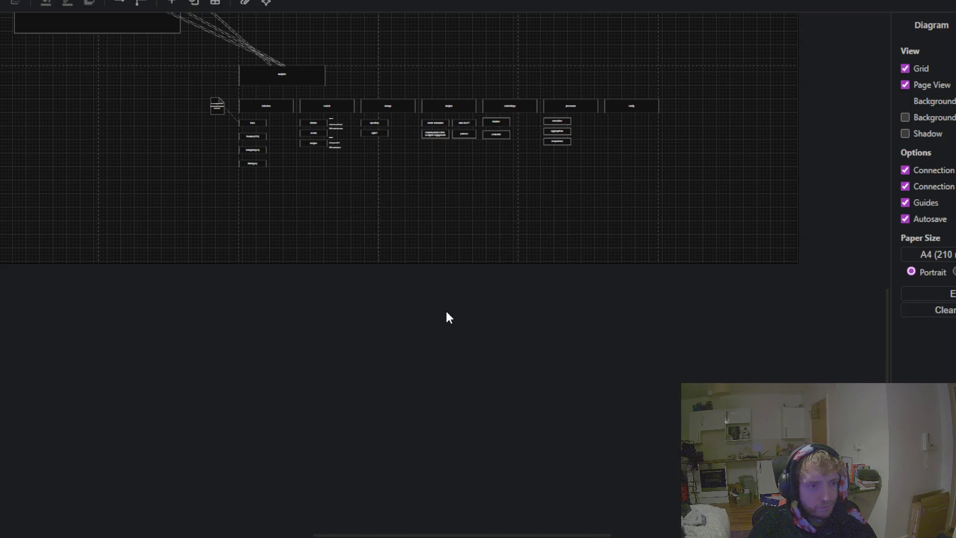
Step: Restore a small shape and stretch it into a large black rectangle below the analytics boxes
key("ctrl+z")
key("ctrl+z")
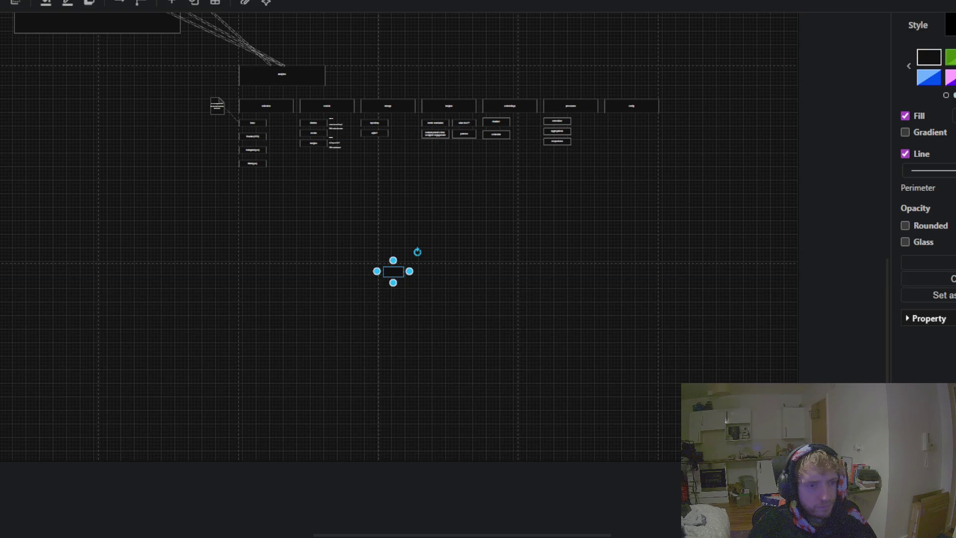
mouse_move(395, 273)
left_mouse_down()
mouse_move(257, 214)
mouse_move(724, 241)
left_mouse_up()
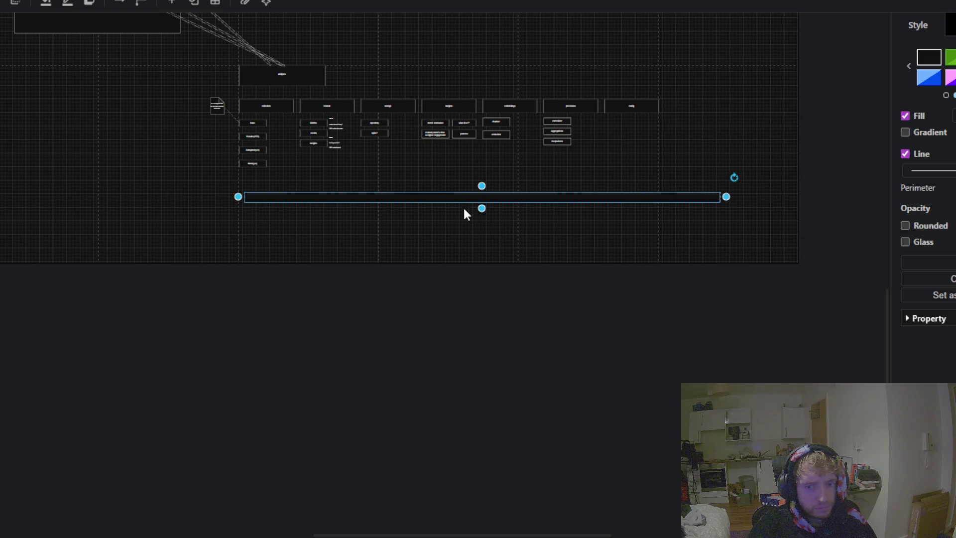
left_click_drag(481, 208, 488, 416)
left_click_drag(453, 254, 449, 238)
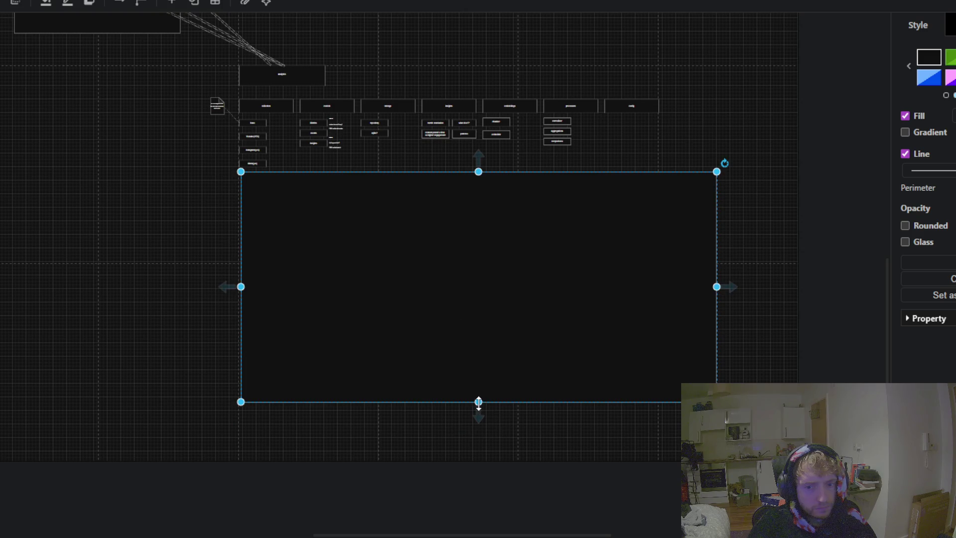
left_click_drag(478, 403, 478, 453)
left_click(135, 204)
scroll(196, 243, "up", 2)
scroll(206, 170, "up", 2)
scroll(192, 196, "up", 1)
scroll(180, 222, "right", 5)
scroll(350, 261, "down", 1)
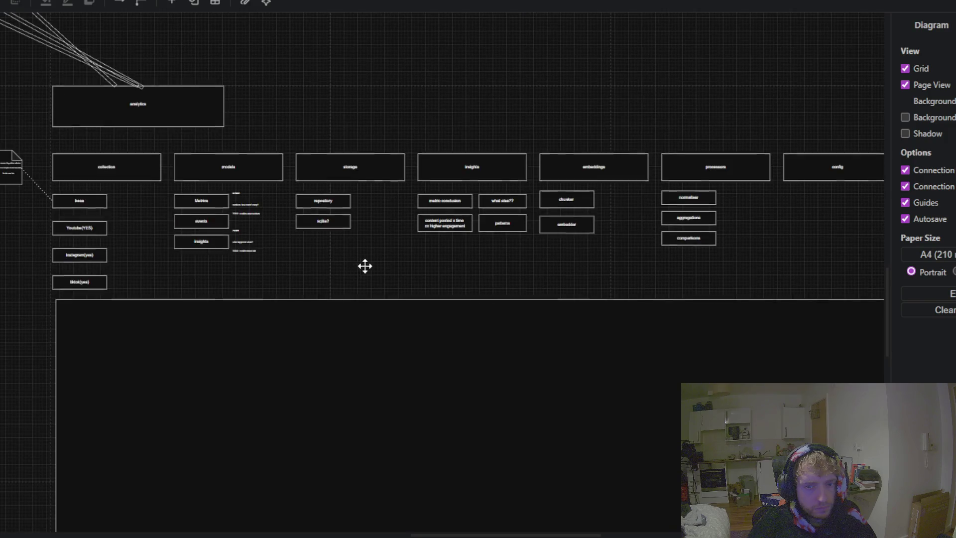
Step: Shift-select the config, processors, embeddings, insights, storage and models column boxes one by one
left_click_drag(365, 266, 313, 245)
left_click(766, 138)
left_click(664, 150, "shift")
left_click(617, 178, "shift")
left_click(618, 197, "shift")
left_click(615, 220, "shift")
left_click(551, 150, "shift")
left_click(504, 176, "shift")
left_click(495, 210, "shift")
left_click(433, 144, "shift")
left_click(432, 177, "shift")
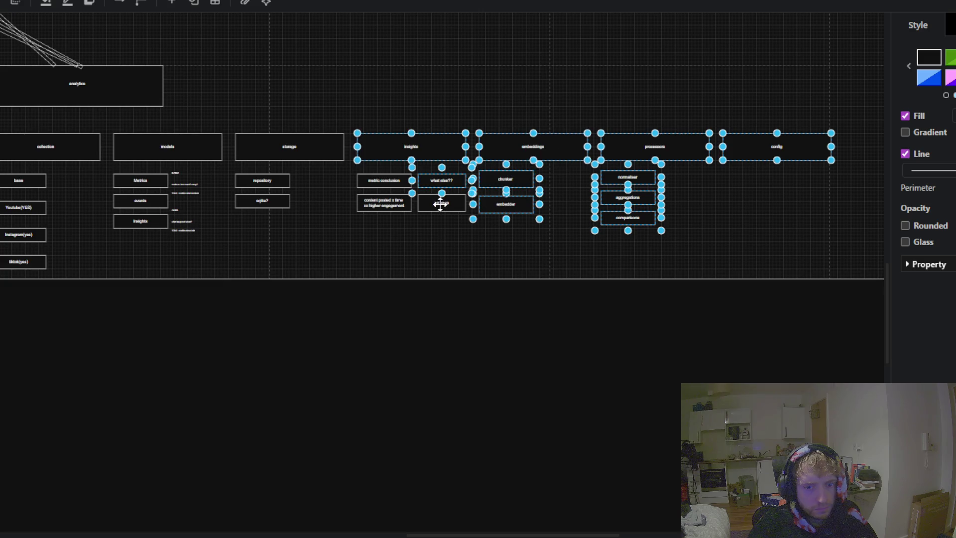
left_click(398, 185, "shift")
left_click(388, 200, "shift")
left_click(268, 144, "shift")
left_click(251, 183, "shift")
left_click(250, 200, "shift")
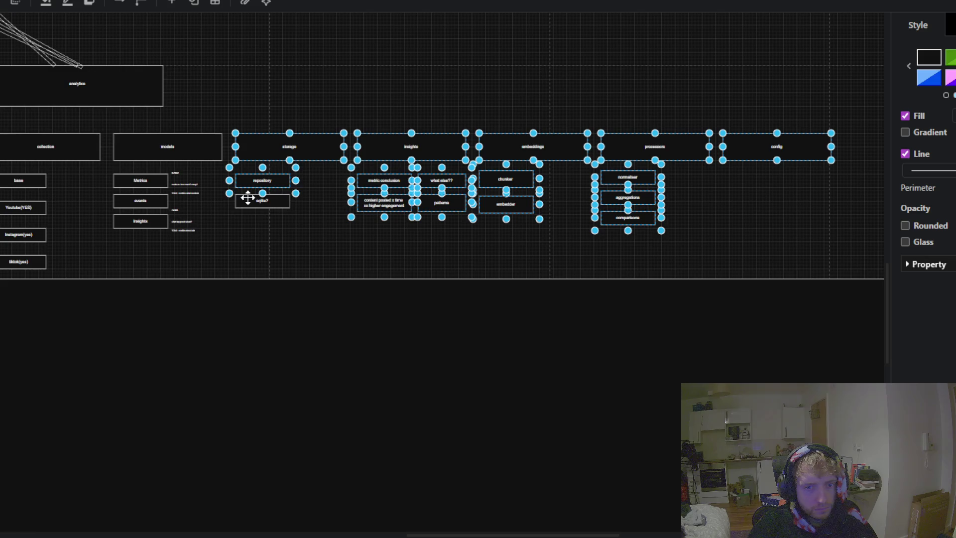
left_click(193, 144, "shift")
left_click(139, 179, "shift")
left_click(136, 198, "shift")
left_click(131, 221, "shift")
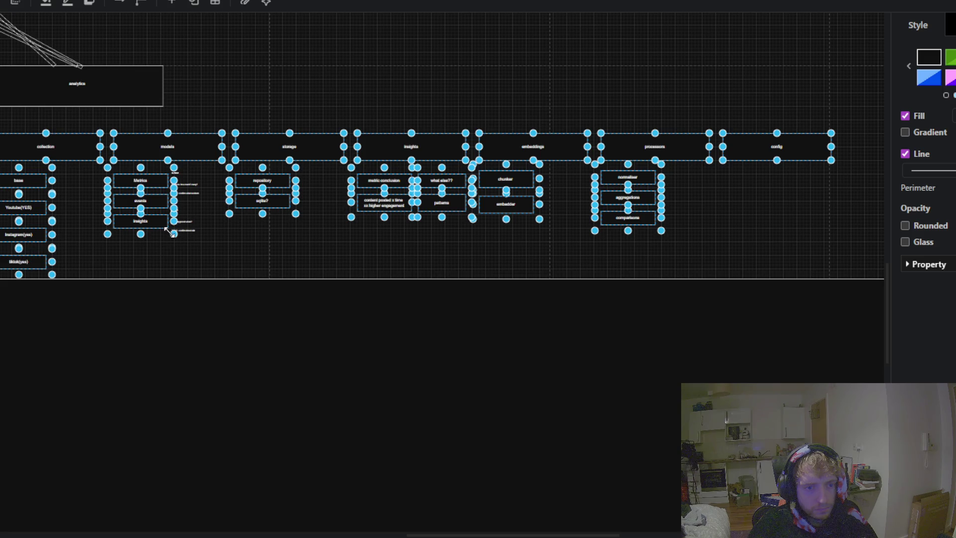
scroll(146, 198, "up", 5)
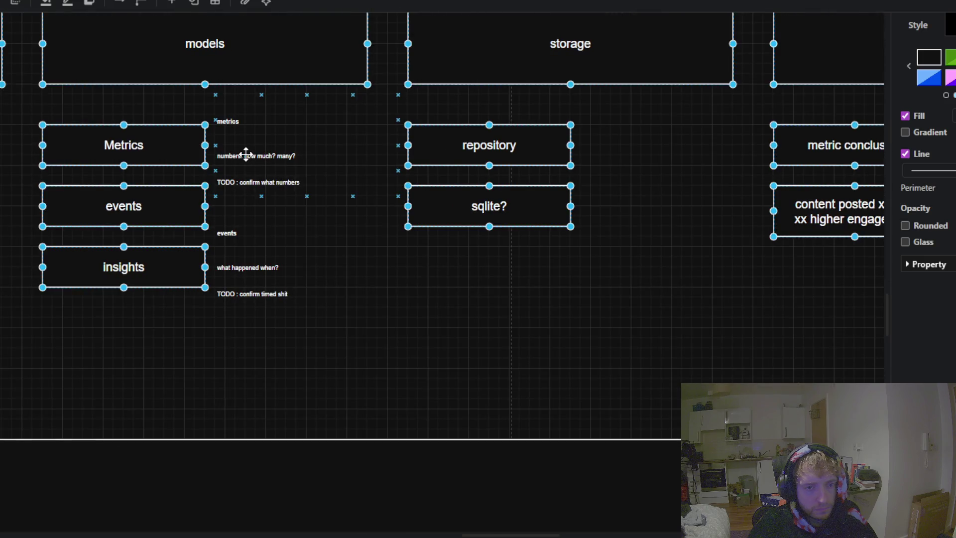
left_click(246, 154, "shift")
scroll(268, 233, "down", 3)
Step: Select every shape with Ctrl+A and drag the whole diagram down into the large frame
key("ctrl+a")
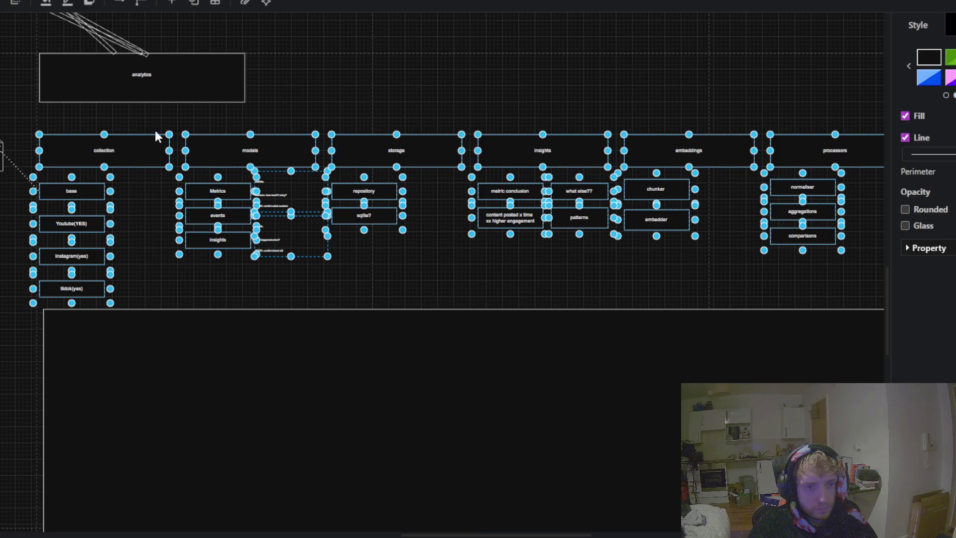
key("Escape")
scroll(198, 145, "up", 1)
key("ctrl+a")
key("Escape")
scroll(198, 192, "down", 1)
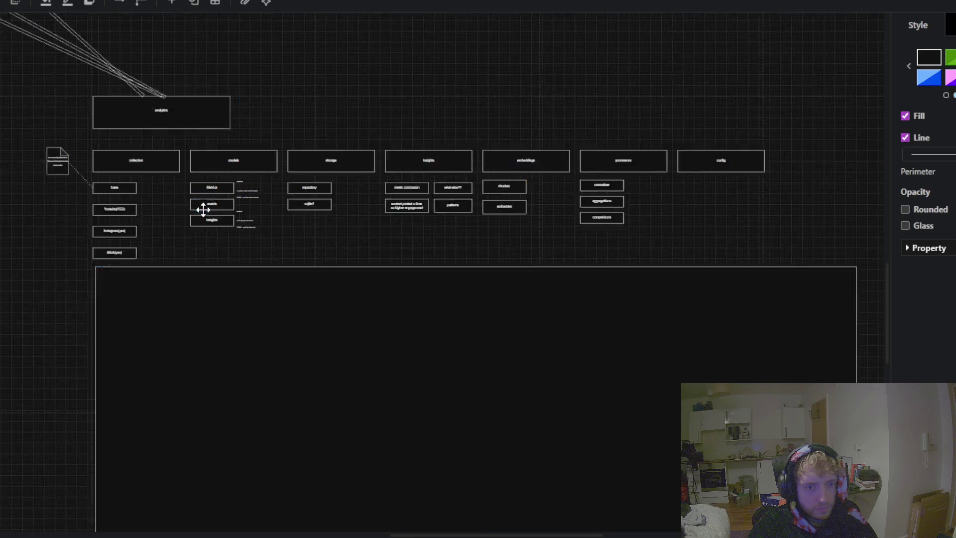
scroll(202, 201, "down", 1)
key("ctrl+a")
left_click_drag(130, 129, 161, 339)
Step: Send the large frame to the back and move the document note beside the collection boxes
right_click(162, 340)
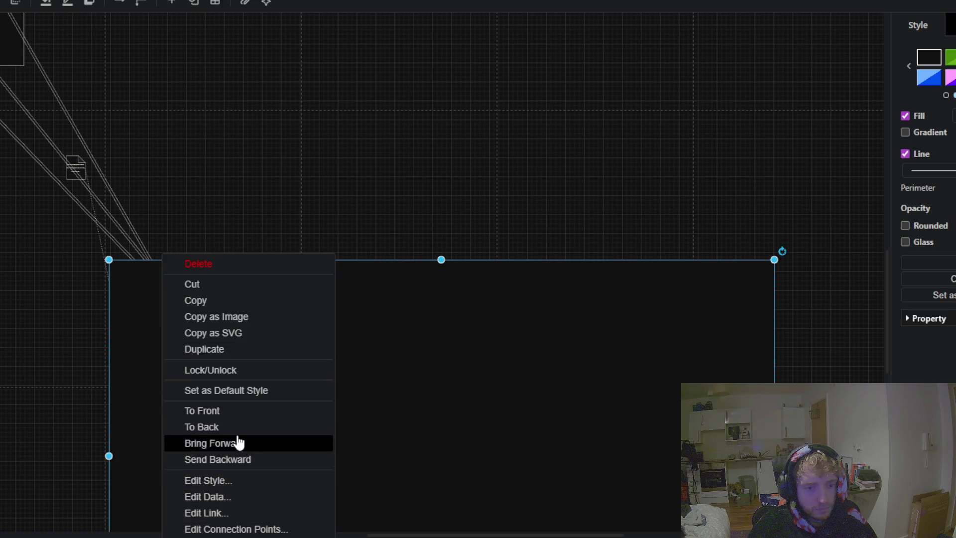
left_click(217, 427)
left_click(13, 237)
left_click_drag(13, 238, 85, 191)
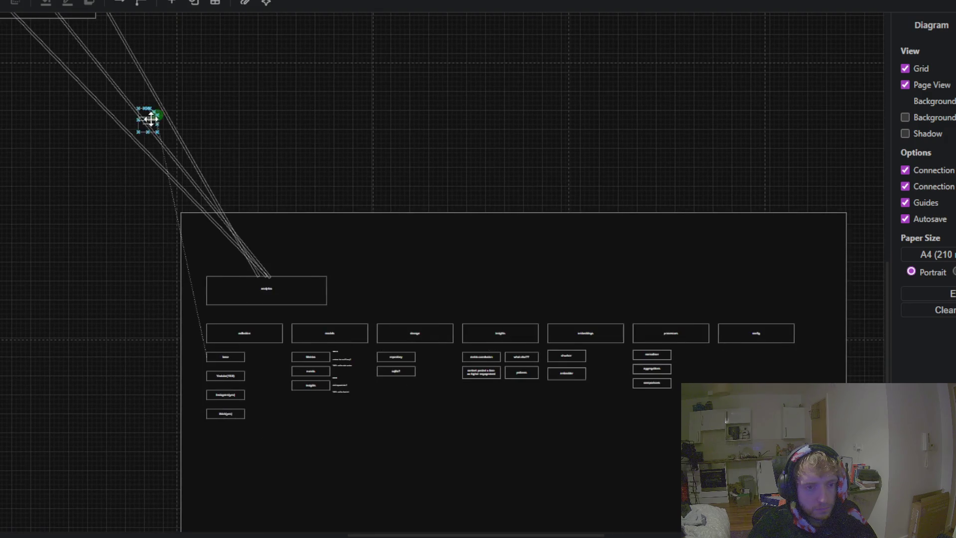
mouse_move(149, 120)
left_mouse_down()
mouse_move(196, 362)
mouse_move(294, 380)
left_mouse_up()
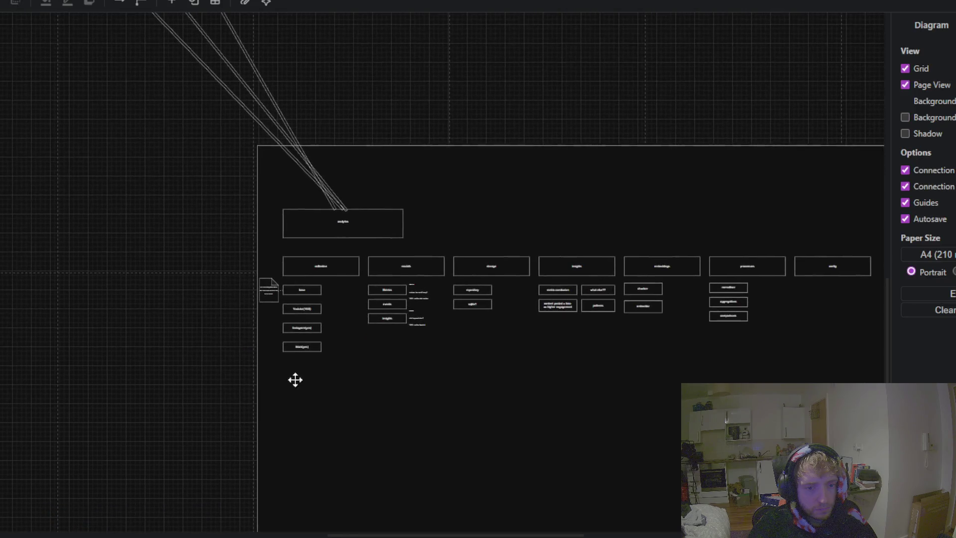
Step: Extend the frame's left side outward and raise its top edge
left_click(256, 357)
left_click_drag(256, 340, 83, 341)
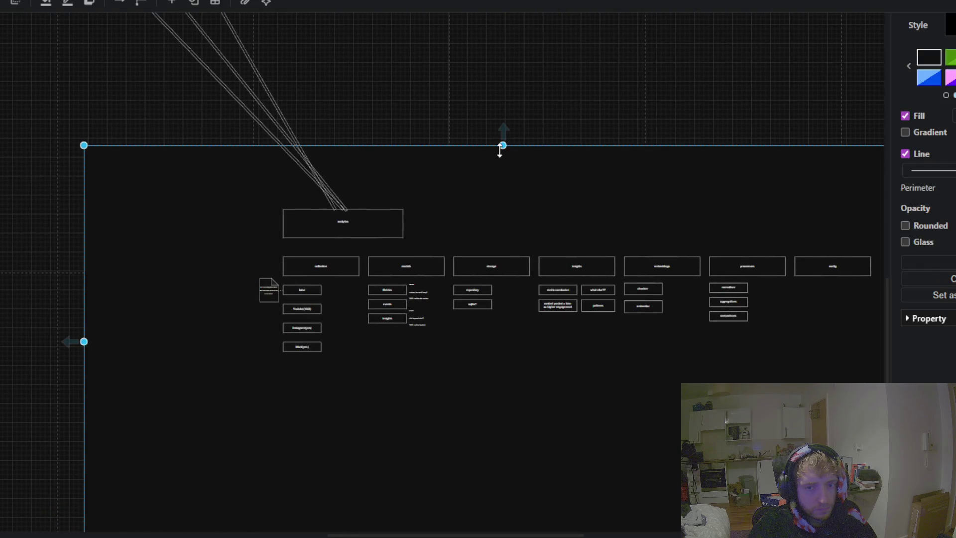
left_click_drag(502, 145, 502, 42)
left_click(17, 225)
scroll(4, 156, "down", 3)
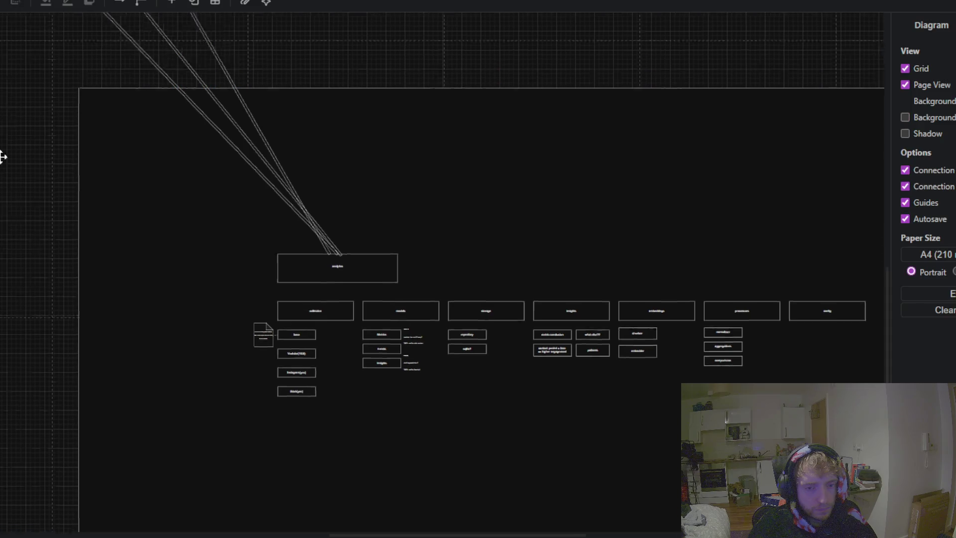
scroll(155, 241, "up", 5)
left_click_drag(369, 268, 319, 101)
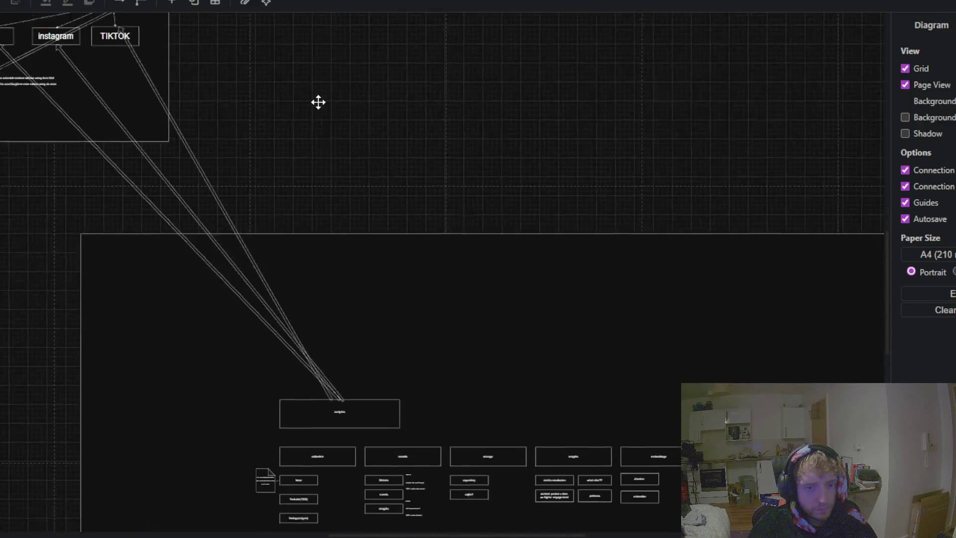
Step: Lower the frame's top edge and pull its left side in to fit below the dashboard panel
left_click(447, 278)
left_click_drag(486, 222, 473, 362)
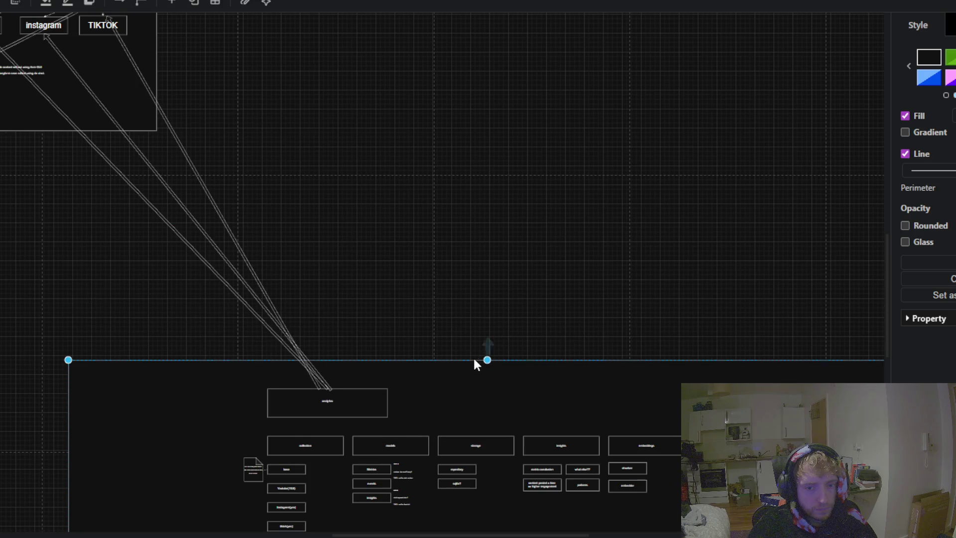
scroll(447, 239, "down", 3)
left_click(334, 385)
left_click_drag(231, 405, 314, 414)
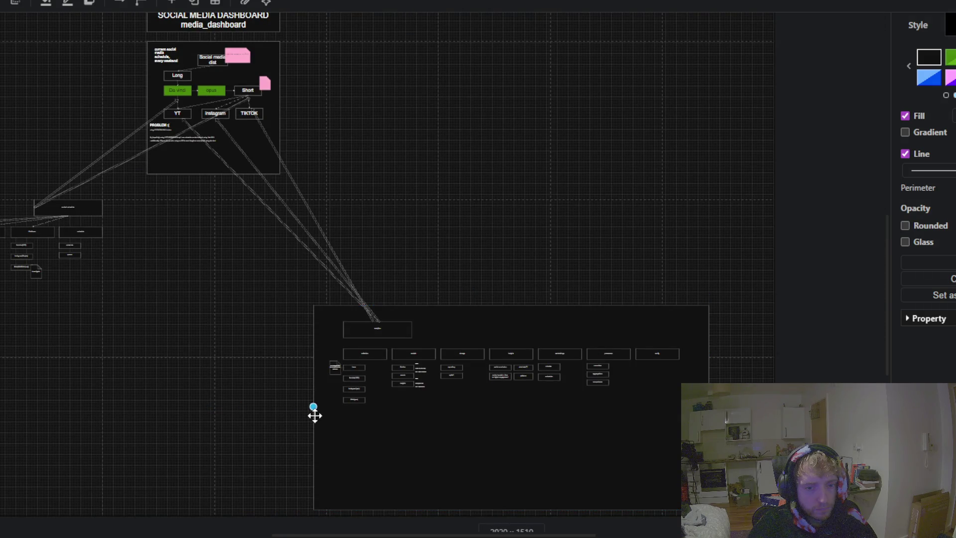
left_click(439, 132)
scroll(426, 138, "up", 5)
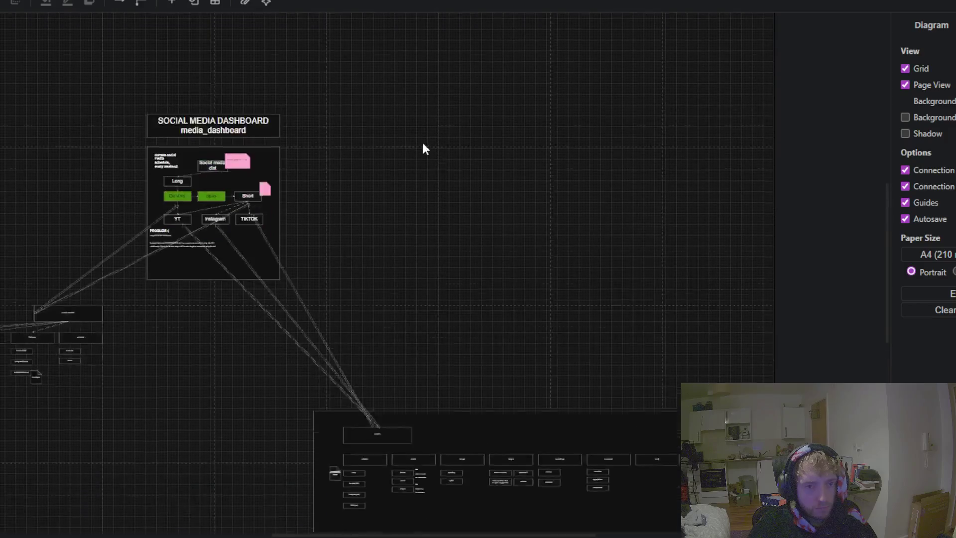
left_click(228, 160)
Step: Paste a copy of the dashboard title box into the top of the frame and widen it across
key("ctrl+c")
left_click(555, 321)
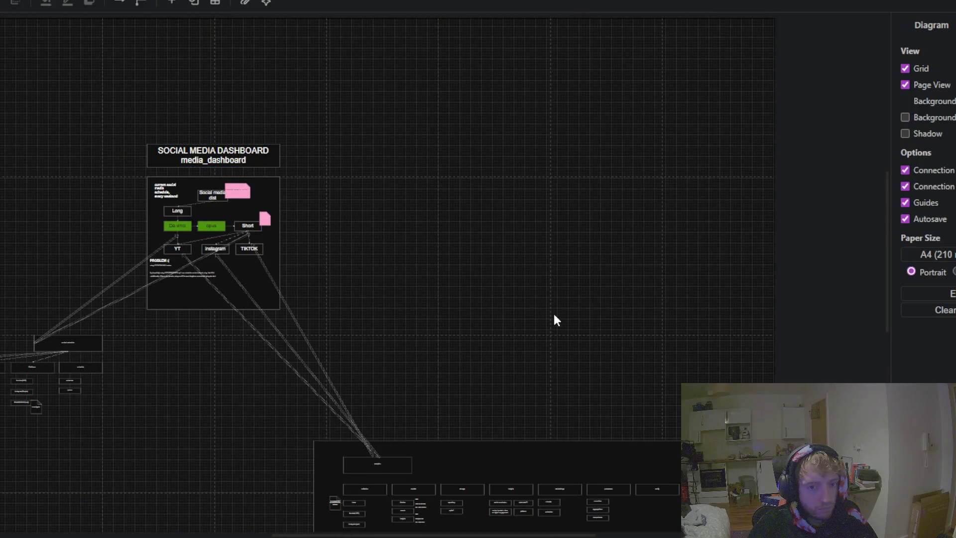
key("ctrl+v")
left_click_drag(596, 326, 513, 295)
left_click(499, 441)
left_click_drag(510, 442, 511, 386)
mouse_move(508, 292)
left_mouse_down()
mouse_move(436, 394)
mouse_move(402, 412)
left_mouse_up()
left_click_drag(474, 410, 703, 410)
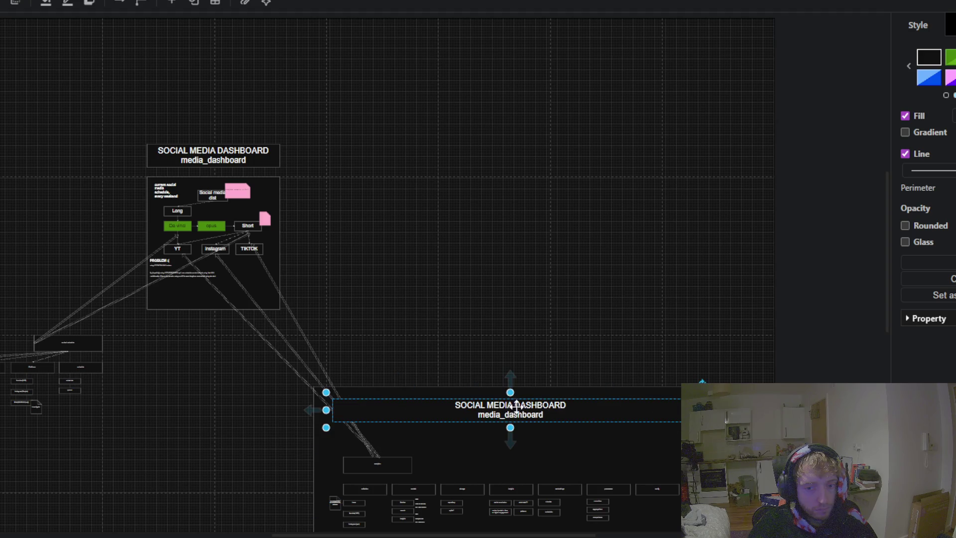
scroll(498, 271, "down", 1)
scroll(516, 299, "up", 3, "ctrl")
scroll(525, 348, "up", 1, "ctrl")
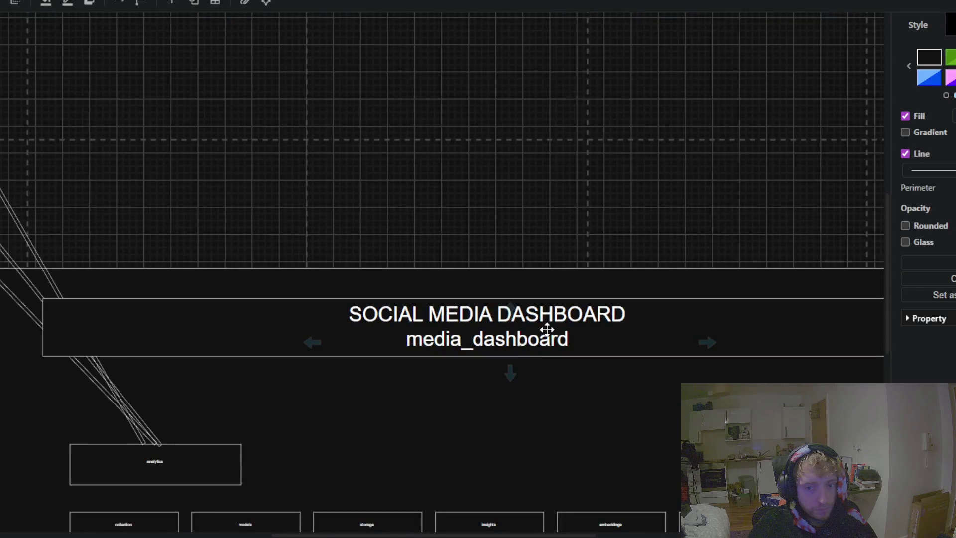
Step: Retype the copy's two lines to read Analytics over analytics
double_click(555, 315)
left_click(625, 314)
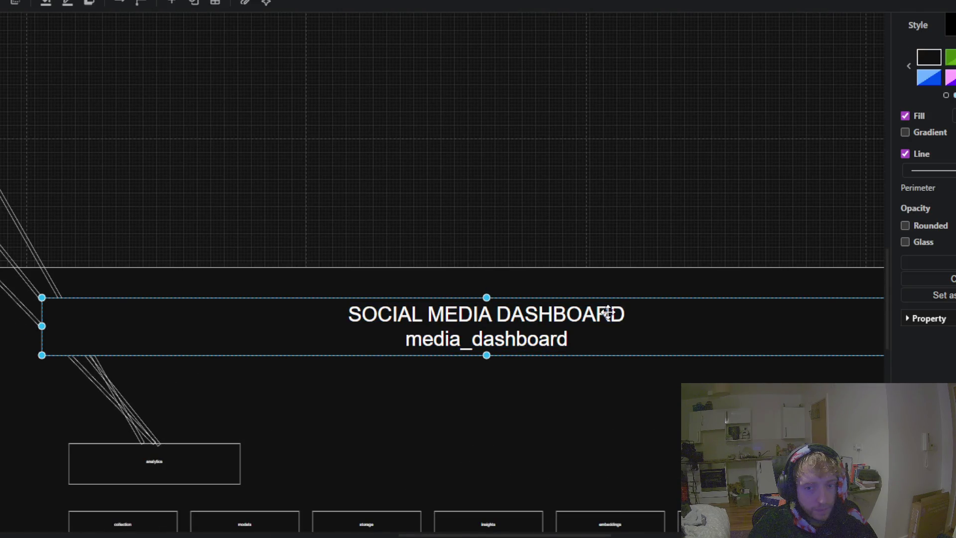
double_click(620, 313)
left_click_drag(624, 314, 350, 316)
type("Analytics")
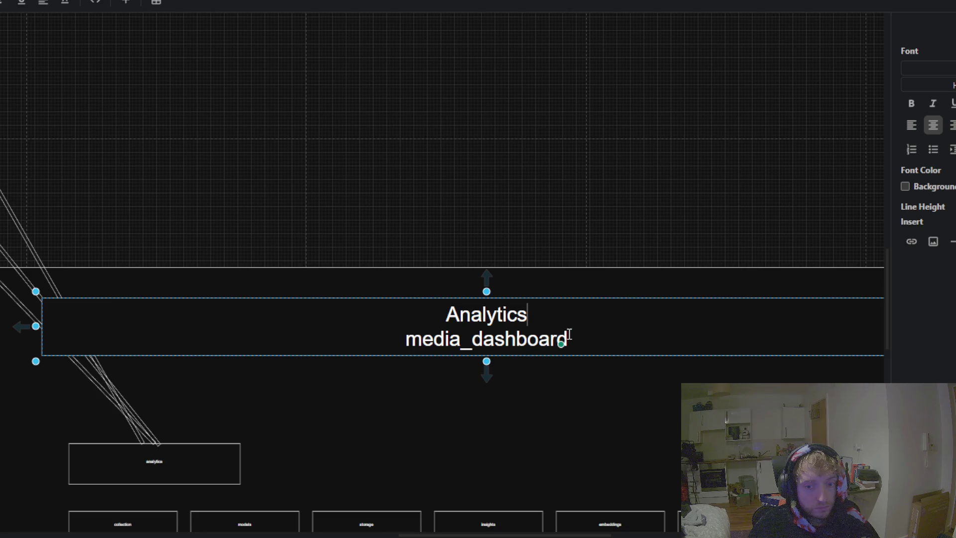
left_click_drag(569, 335, 424, 353)
type("analytics")
left_click(356, 440)
scroll(470, 74, "down", 2)
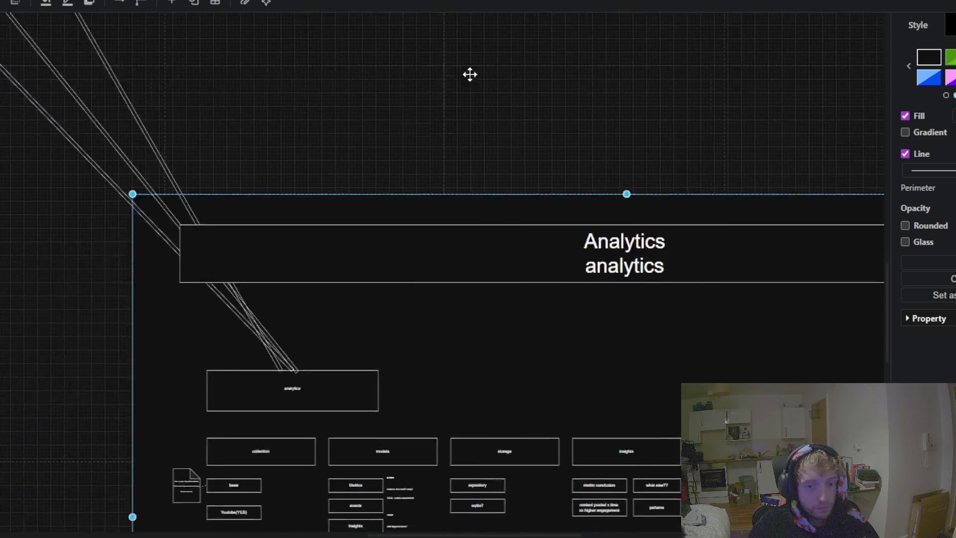
scroll(126, 368, "down", 2)
scroll(390, 243, "up", 3)
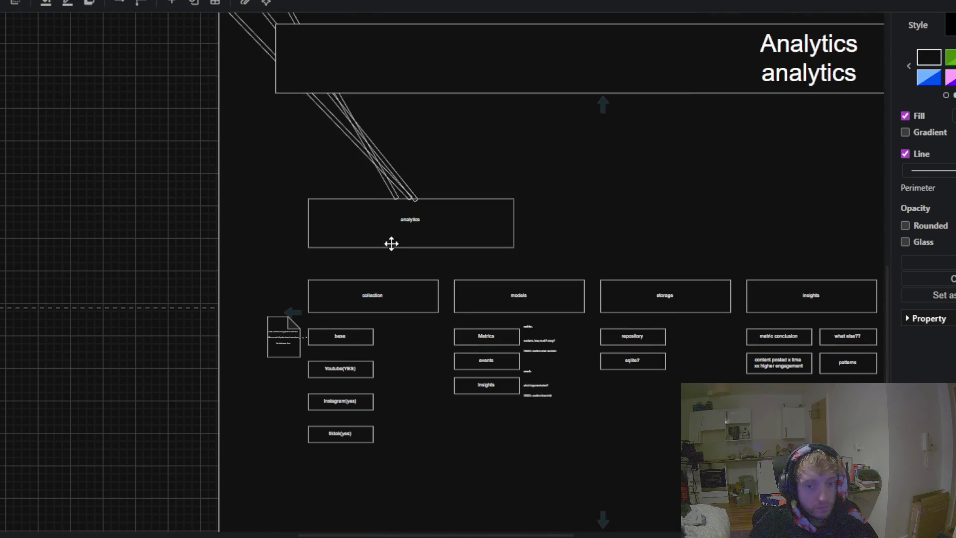
scroll(241, 246, "up", 2)
scroll(419, 241, "up", 2)
scroll(415, 292, "right", 1)
scroll(414, 292, "up", 2)
scroll(414, 292, "down", 2)
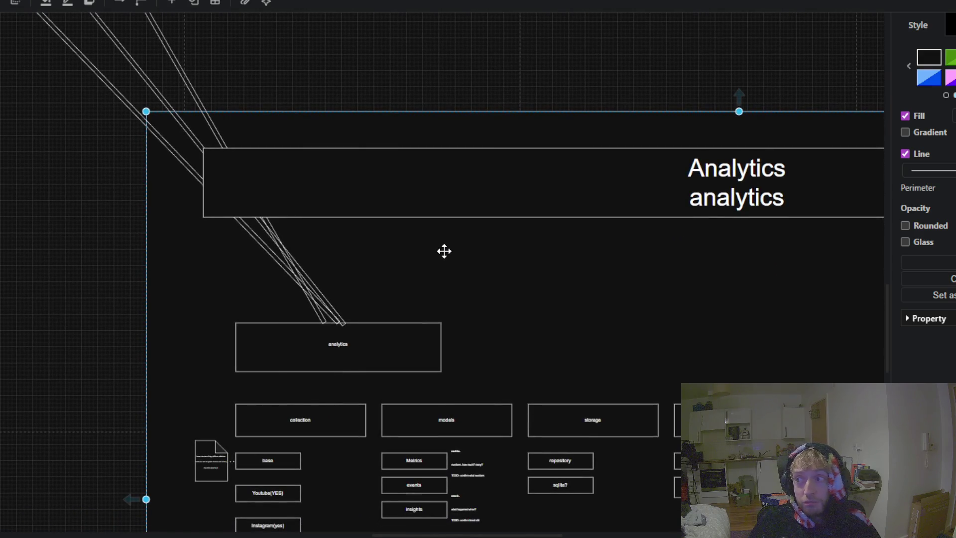
scroll(447, 305, "up", 2)
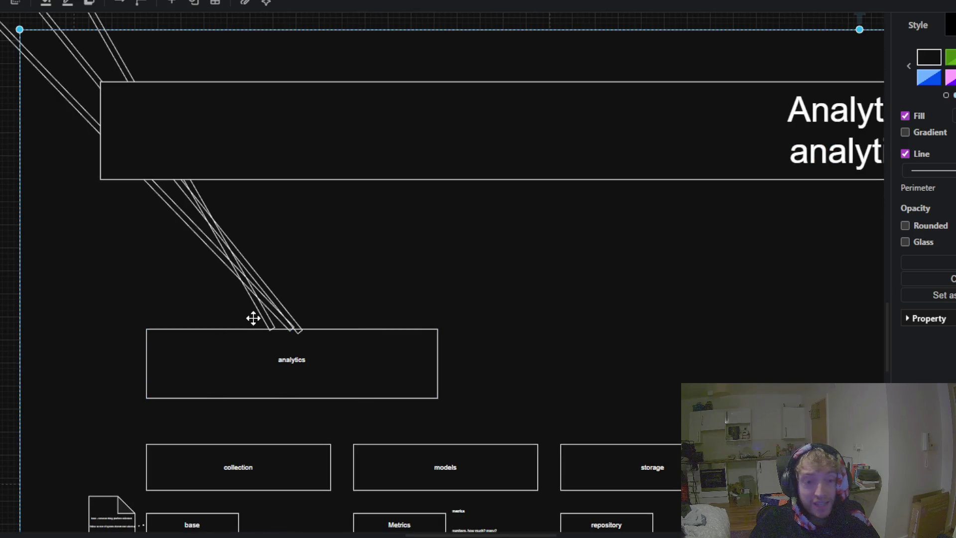
Step: Reattach both incoming platform connectors to the Analytics title box
left_click(280, 304)
left_click(820, 96)
left_click(292, 332)
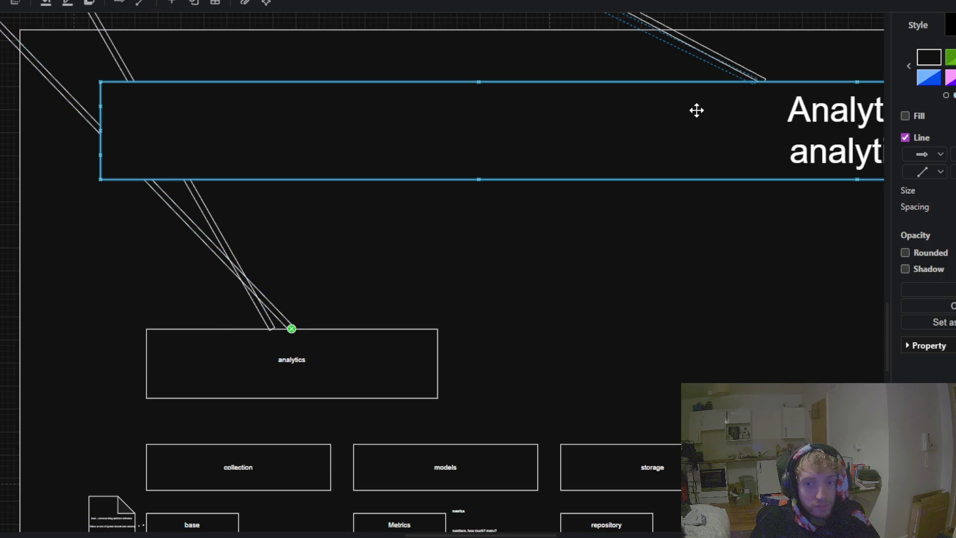
left_click_drag(292, 330, 695, 109)
left_click(259, 315)
left_click_drag(274, 337, 742, 130)
Step: Extend the frame's bottom edge downward and paste a new small rectangle below
left_click(650, 298)
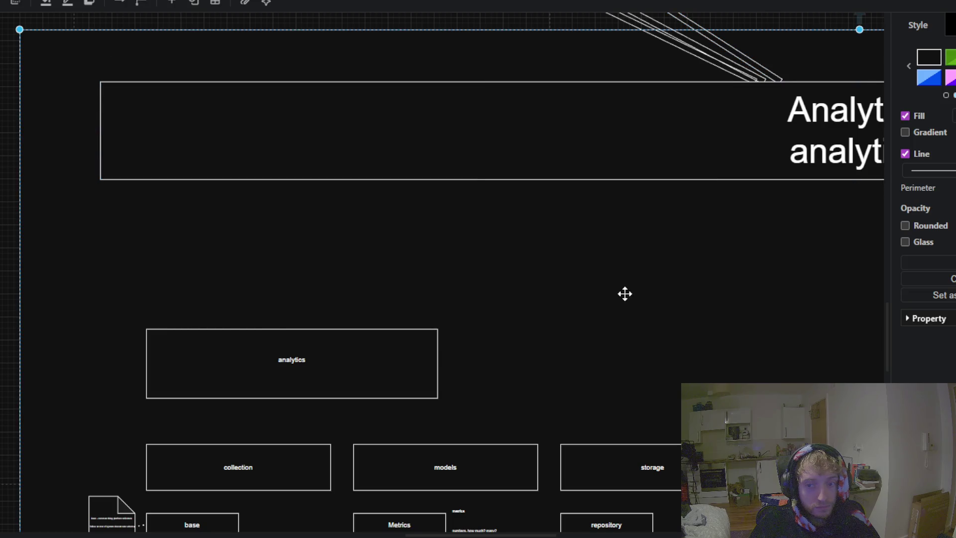
scroll(410, 281, "down", 2)
scroll(406, 283, "down", 3)
left_click_drag(406, 284, 395, 41)
left_click(405, 225)
scroll(467, 339, "down", 2)
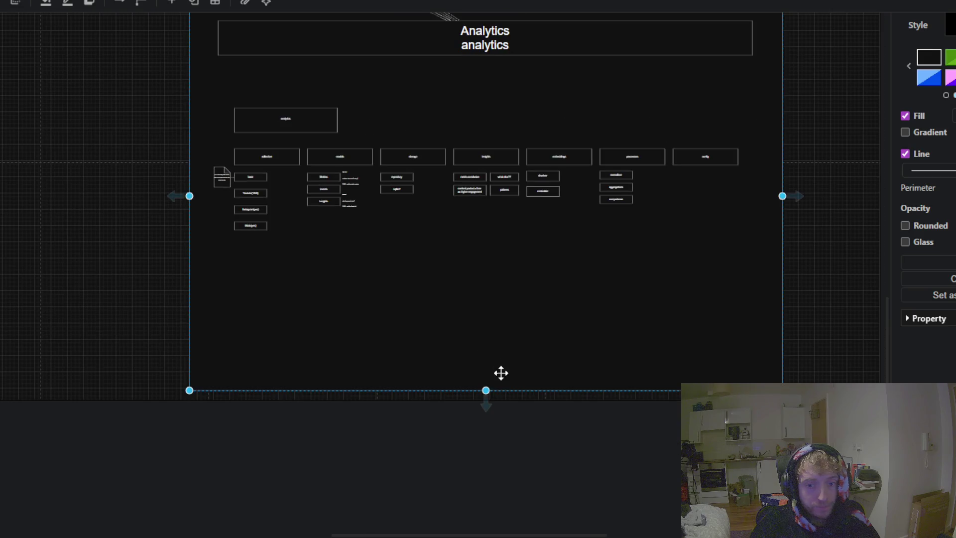
left_click_drag(487, 390, 483, 515)
key("Escape")
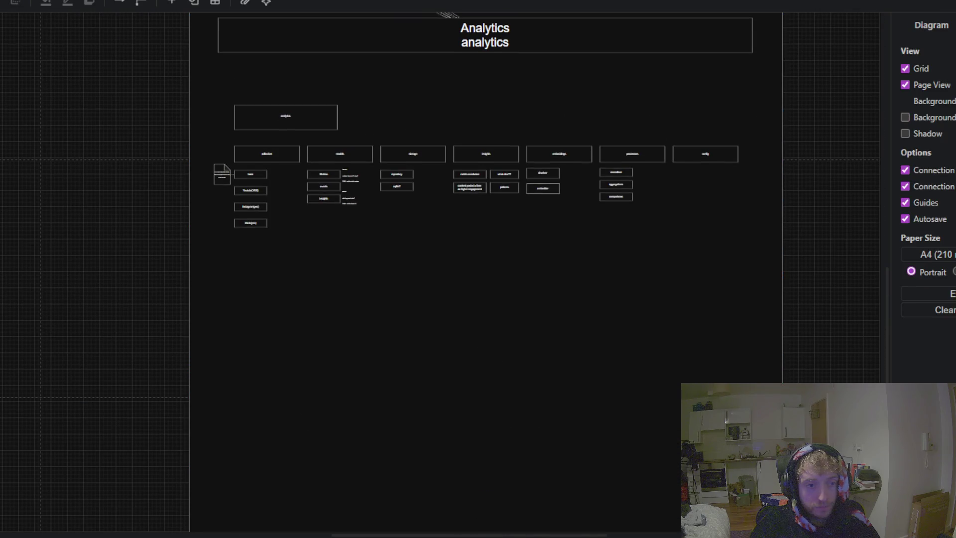
key("ctrl+v")
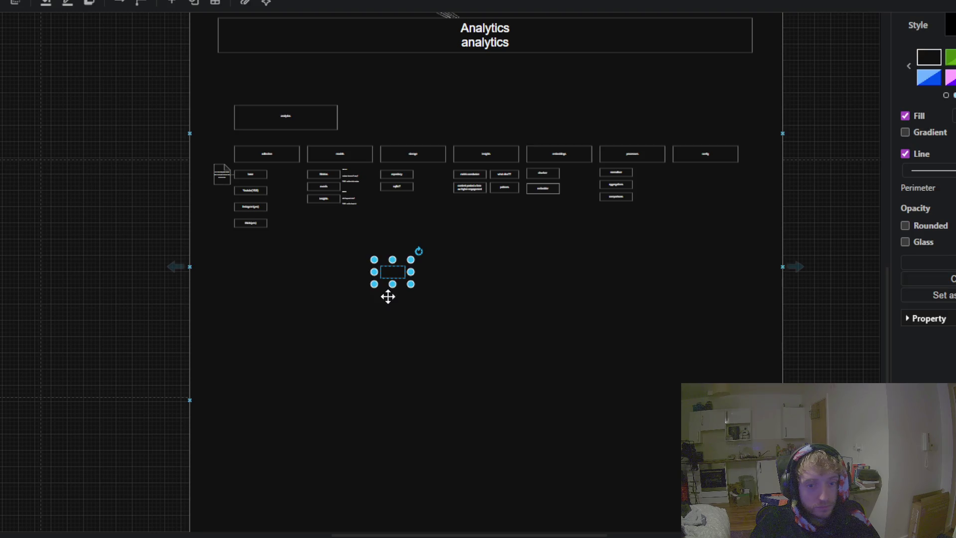
Step: Draw a large rectangle below the analytics columns and give it a dark green fill (0F1B05)
mouse_move(400, 273)
left_mouse_down()
mouse_move(275, 283)
mouse_move(253, 268)
mouse_move(560, 411)
mouse_move(777, 532)
left_mouse_up()
left_click(950, 58)
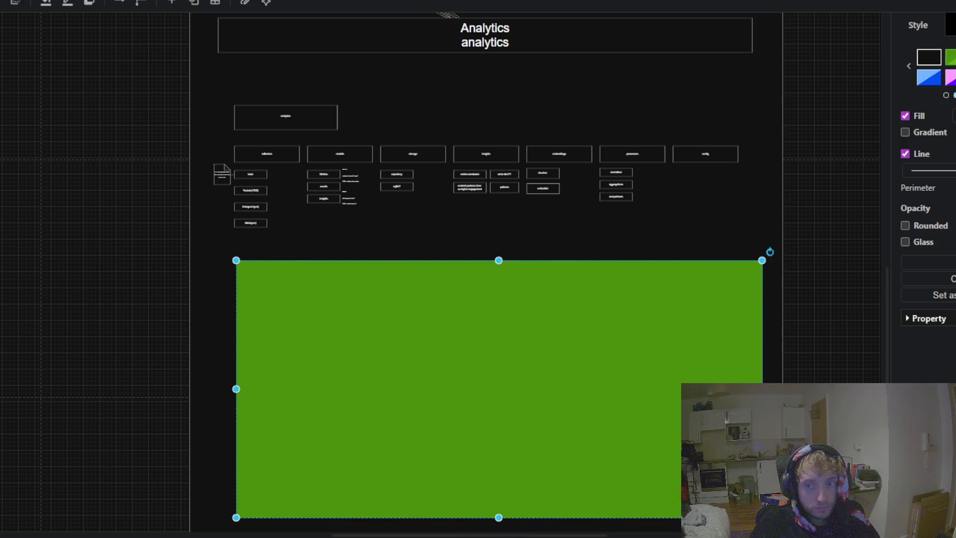
left_click(952, 116)
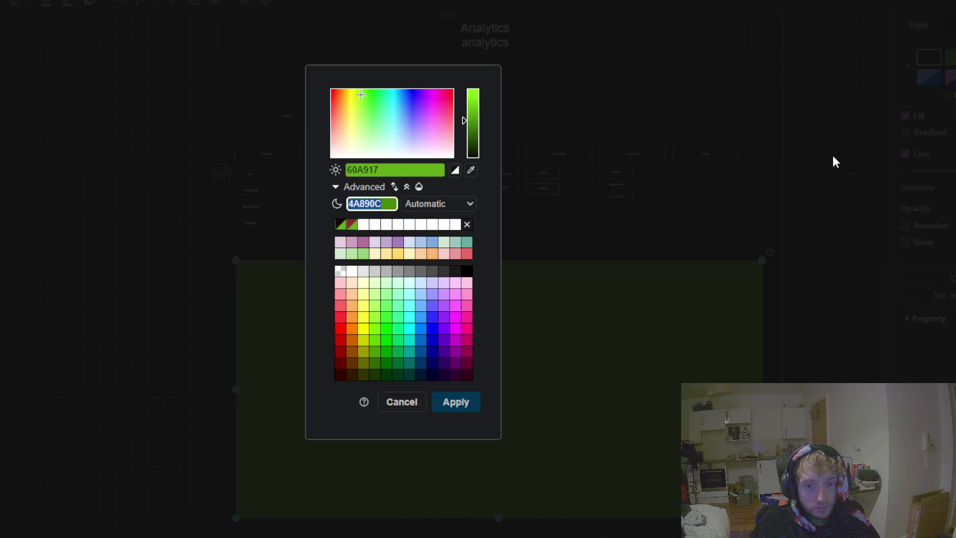
left_click_drag(472, 134, 475, 153)
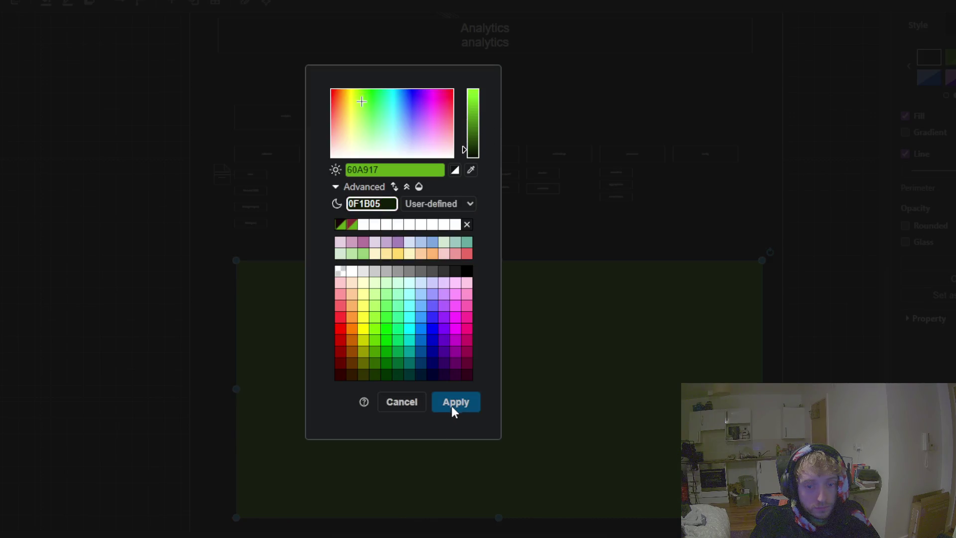
left_click(450, 404)
Step: Reposition the dark green rectangle under the Analytics panel
left_click(60, 333)
mouse_move(75, 179)
left_mouse_down()
mouse_move(128, 314)
mouse_move(61, 100)
left_mouse_up()
left_click_drag(326, 314, 318, 301)
mouse_move(39, 243)
left_mouse_down()
mouse_move(182, 402)
mouse_move(168, 113)
left_mouse_up()
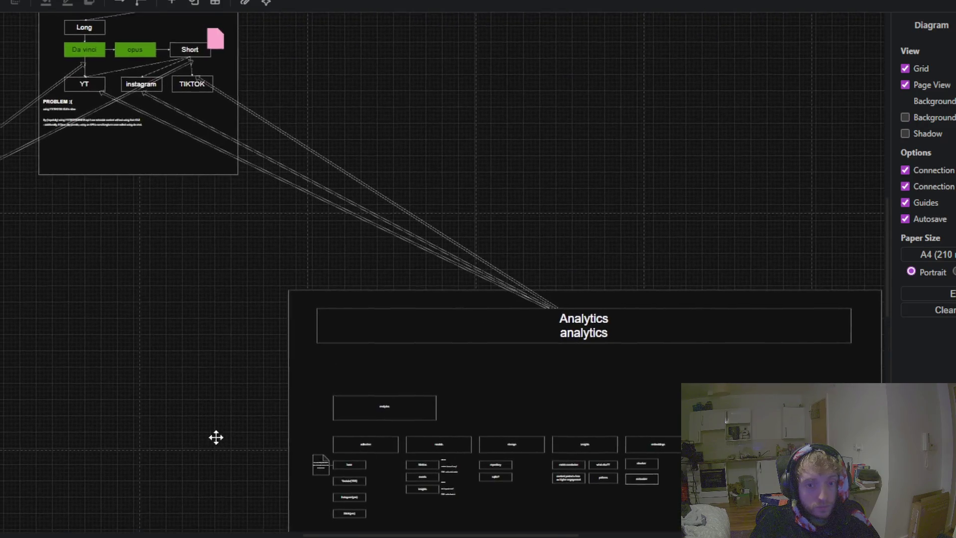
scroll(396, 300, "up", 3)
scroll(396, 299, "up", 2)
scroll(396, 299, "up", 1)
scroll(396, 299, "up", 1)
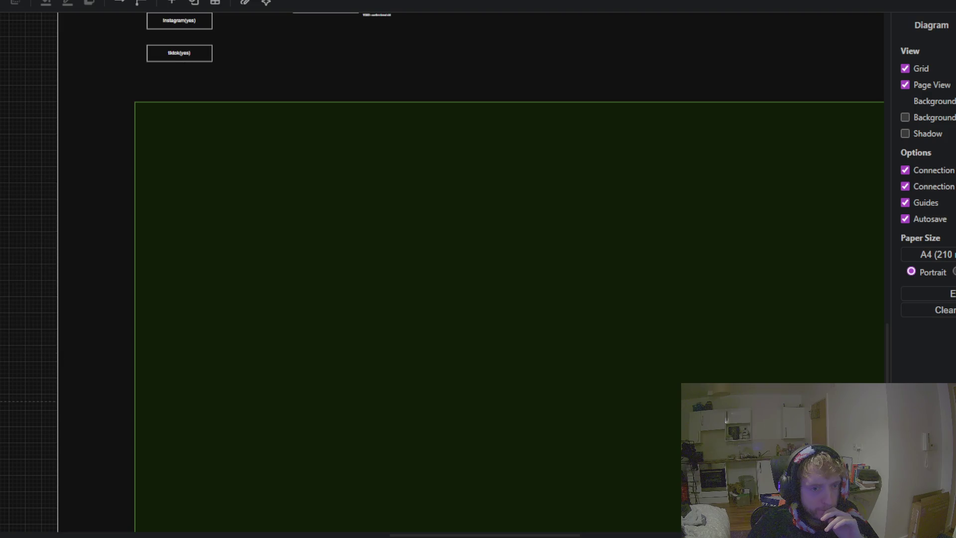
left_click(1, 254)
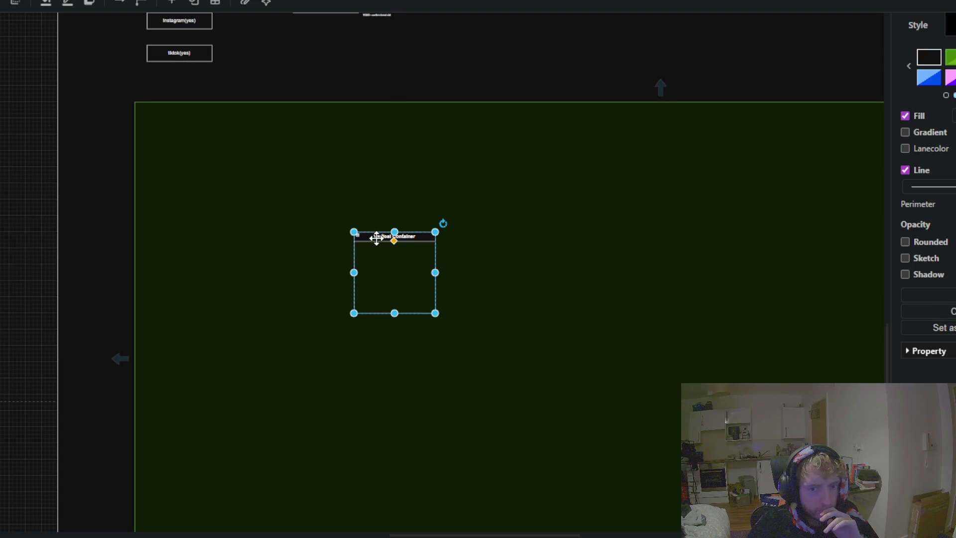
left_click_drag(376, 237, 181, 129)
left_click_drag(239, 205, 626, 508)
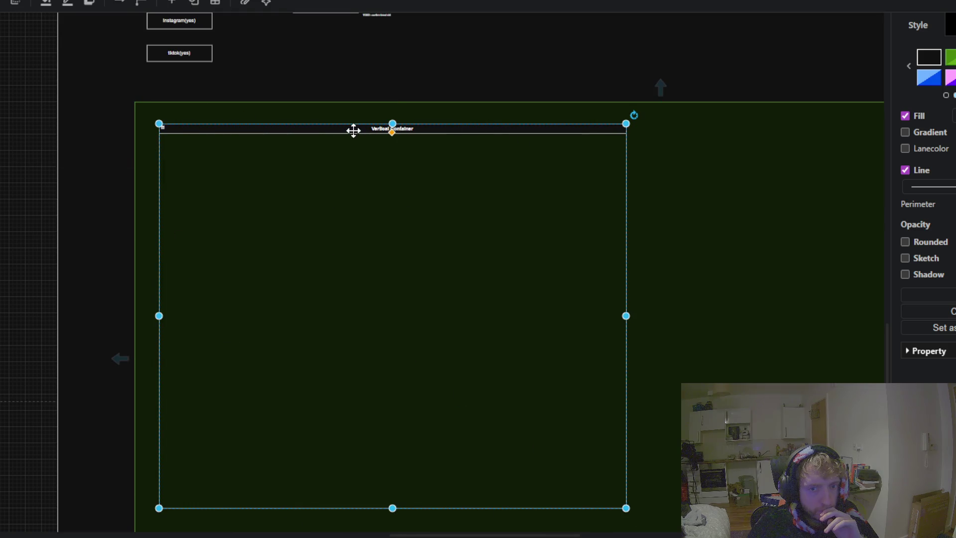
double_click(413, 128)
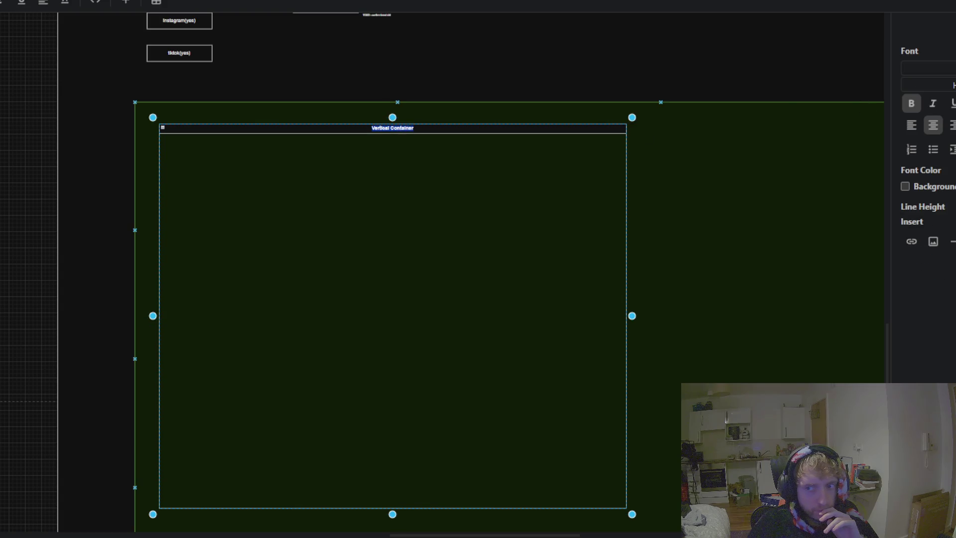
key("ctrl+shift+period")
key("ctrl+shift+period")
key("ctrl+shift+period")
key("ctrl+shift+period")
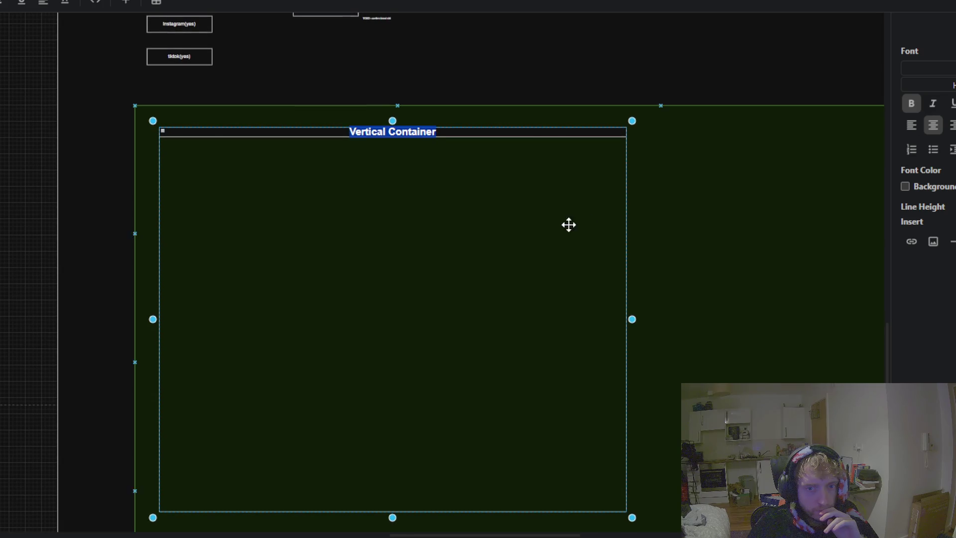
left_click(568, 224)
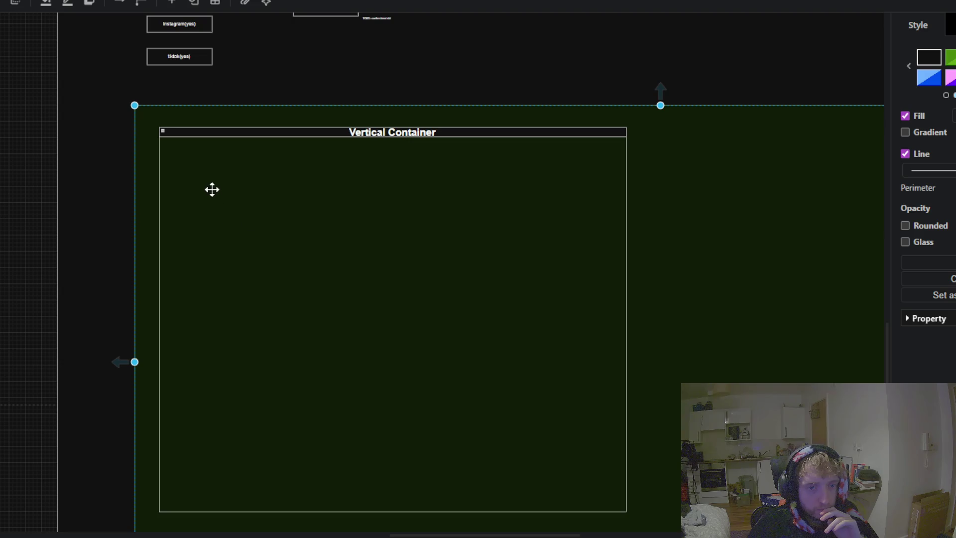
left_click(565, 131)
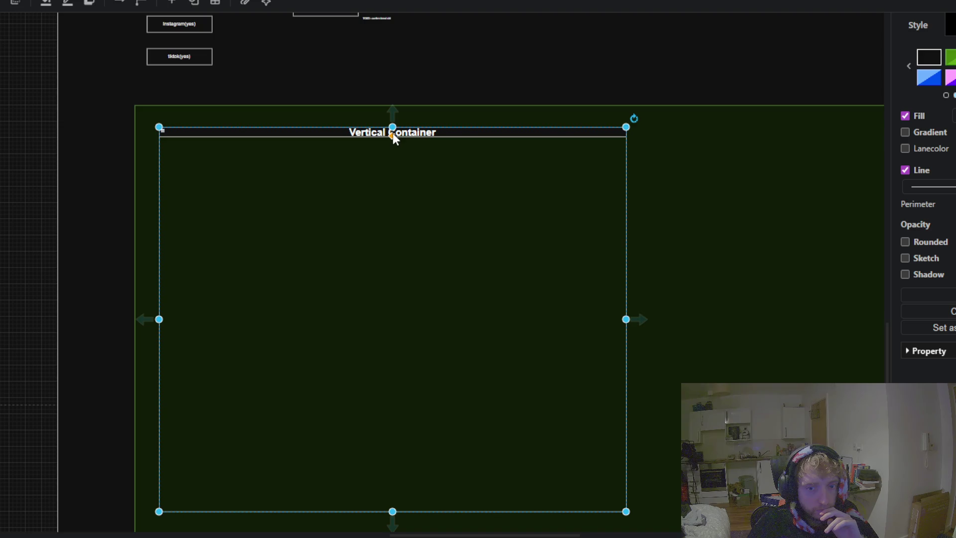
left_click_drag(393, 133, 432, 169)
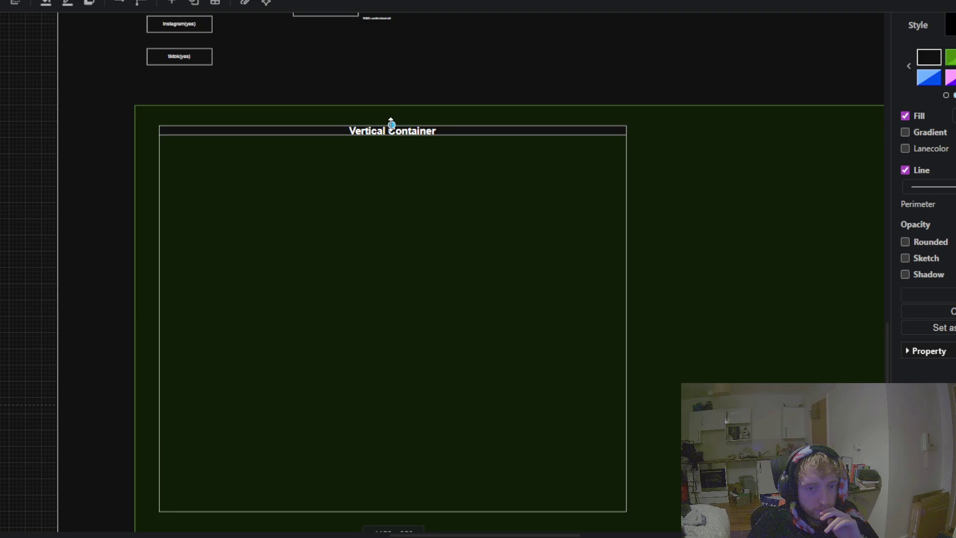
left_click_drag(393, 153, 392, 123)
double_click(426, 130)
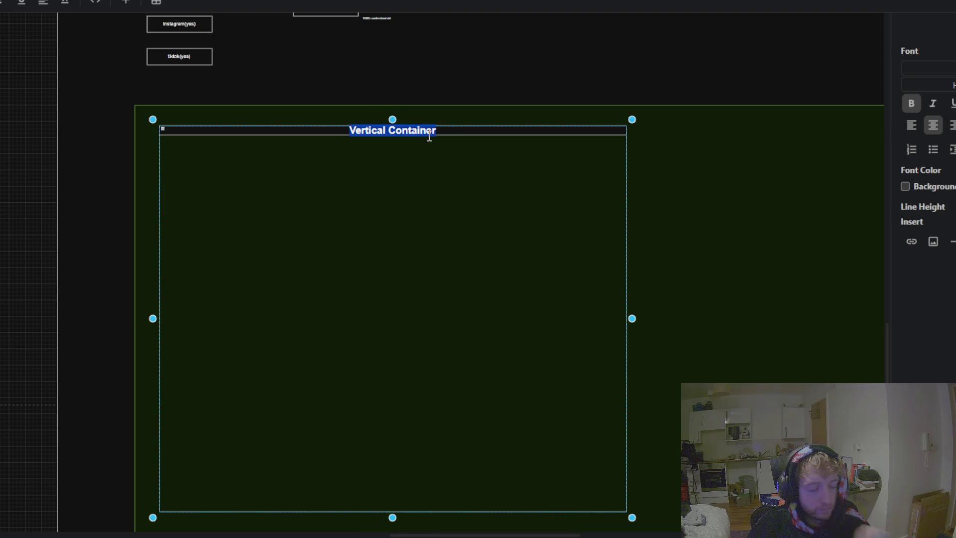
scroll(424, 129, "down", 5)
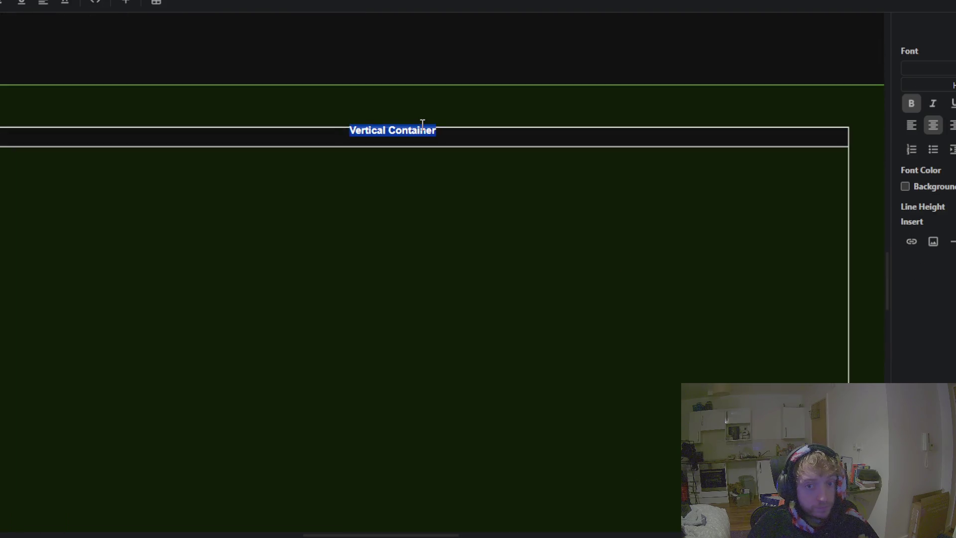
left_click(347, 157)
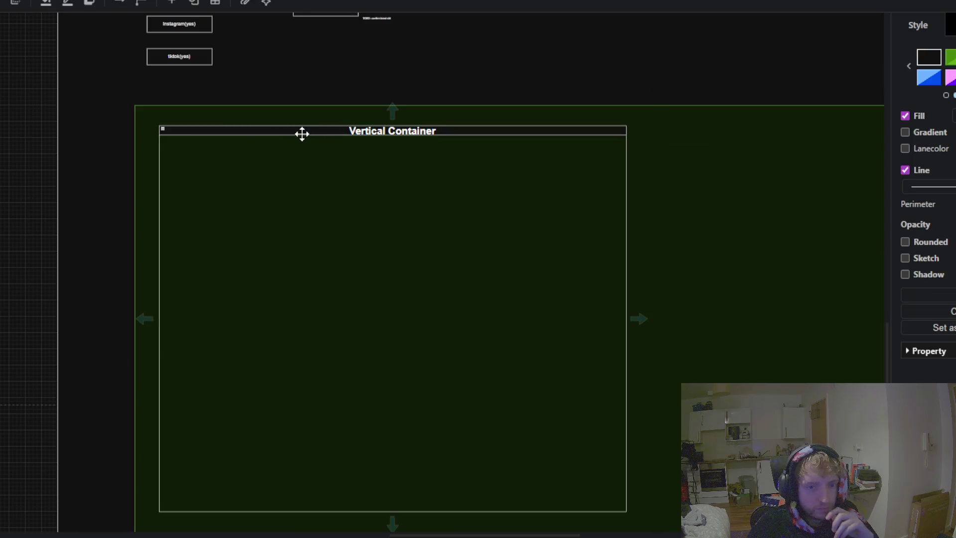
key("Delete")
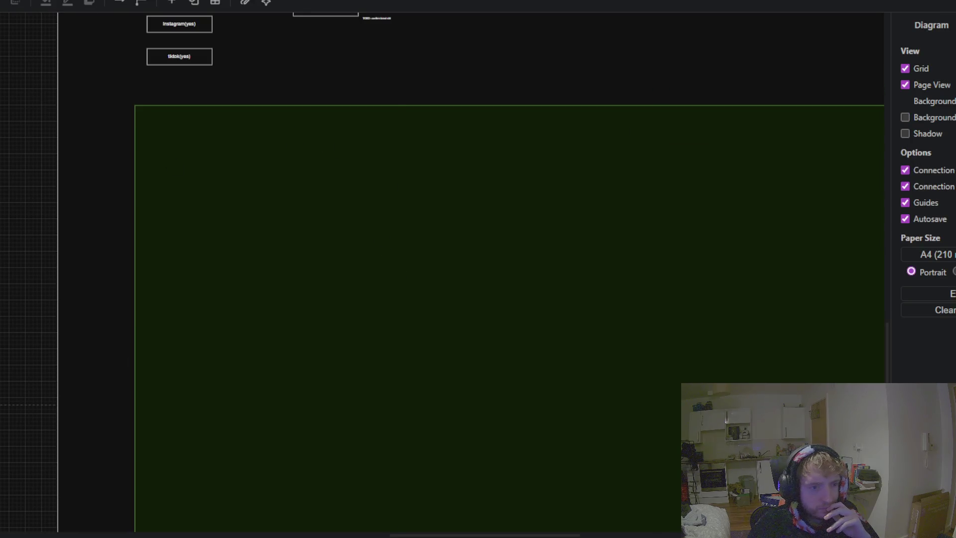
double_click(395, 274)
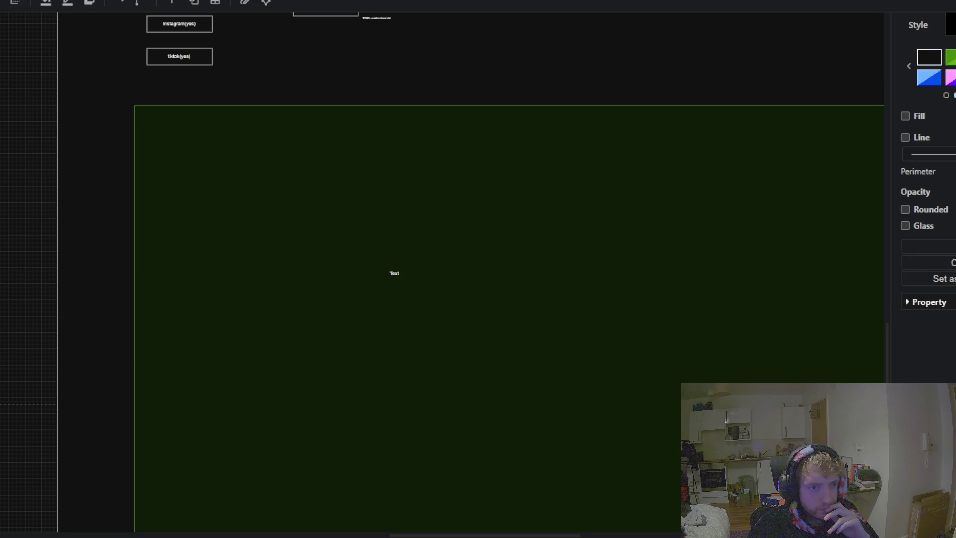
key("Delete")
key("ctrl+z")
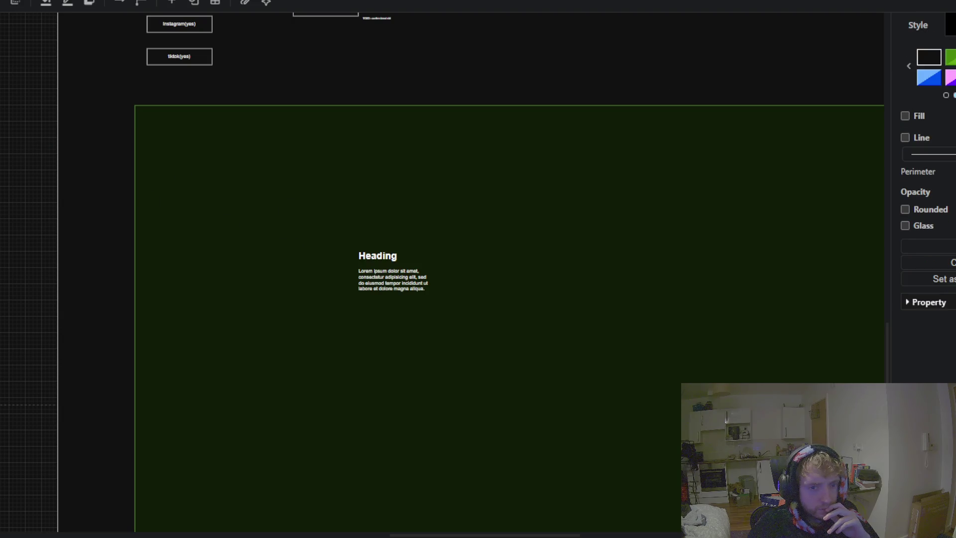
left_click_drag(376, 258, 174, 128)
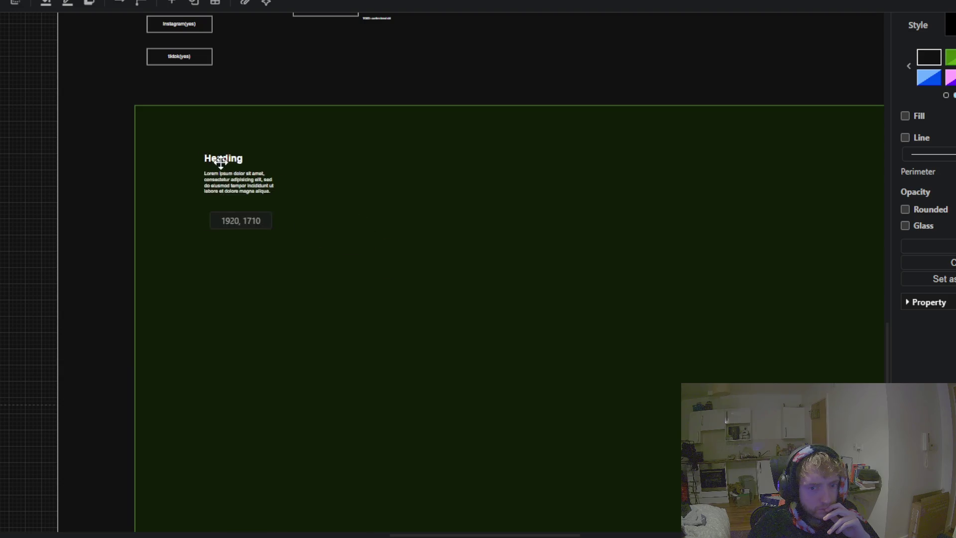
double_click(173, 128)
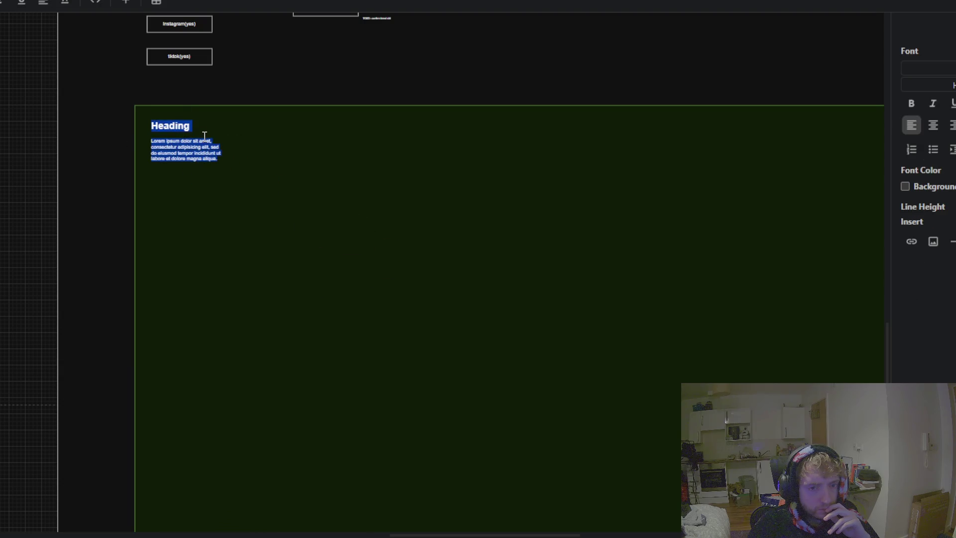
left_click(179, 126)
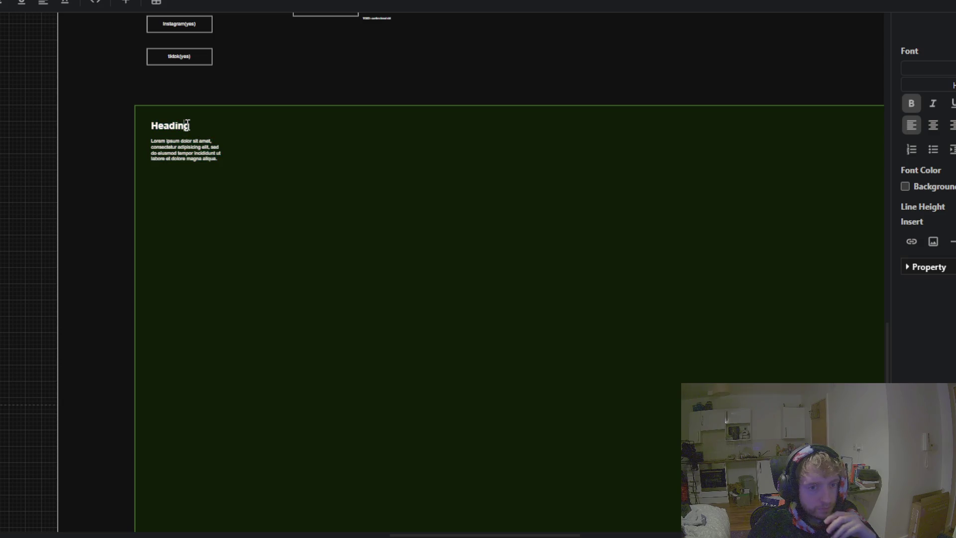
key("BackSpace")
key("BackSpace")
key("BackSpace")
key("BackSpace")
key("BackSpace")
key("BackSpace")
key("BackSpace")
type("First task")
key("BackSpace")
key("BackSpace")
key("BackSpace")
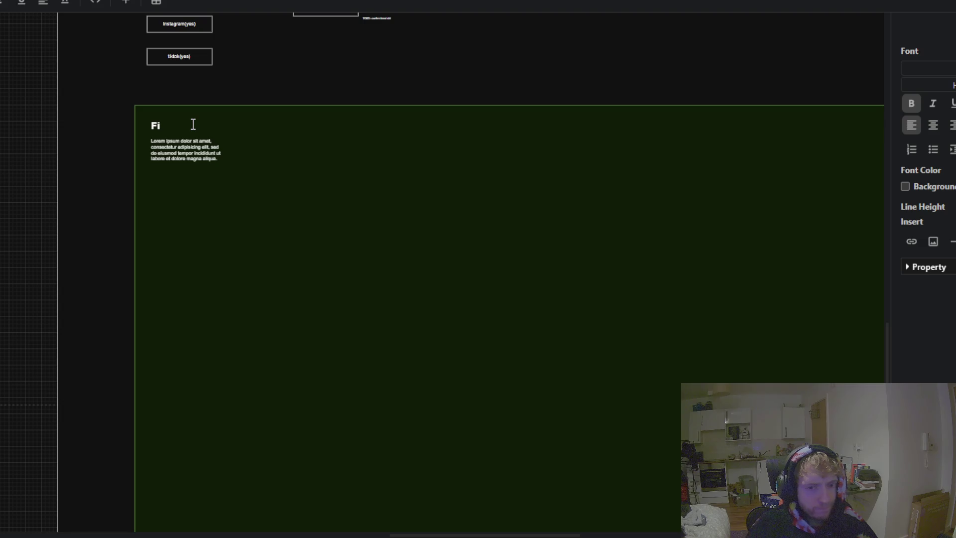
key("Escape")
key("Delete")
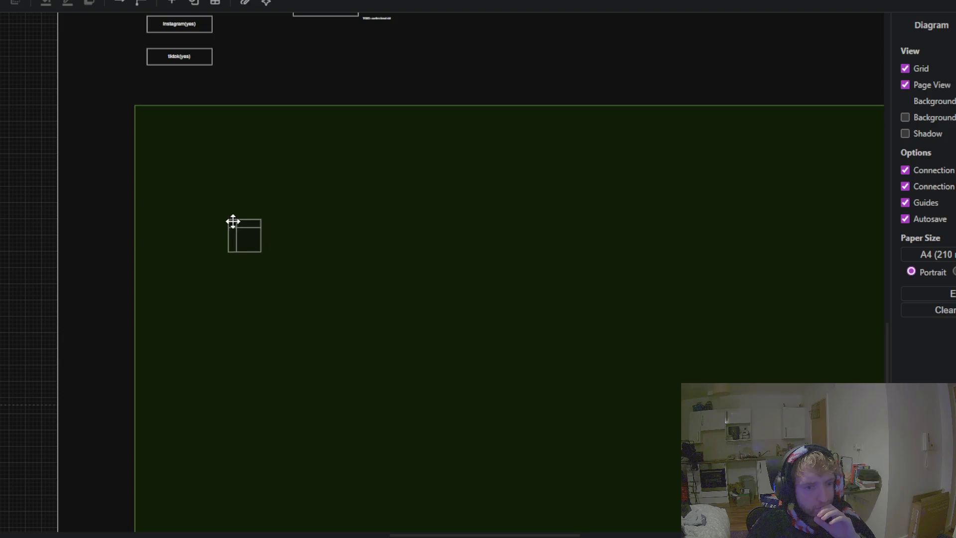
left_click_drag(233, 222, 266, 213)
mouse_move(306, 213)
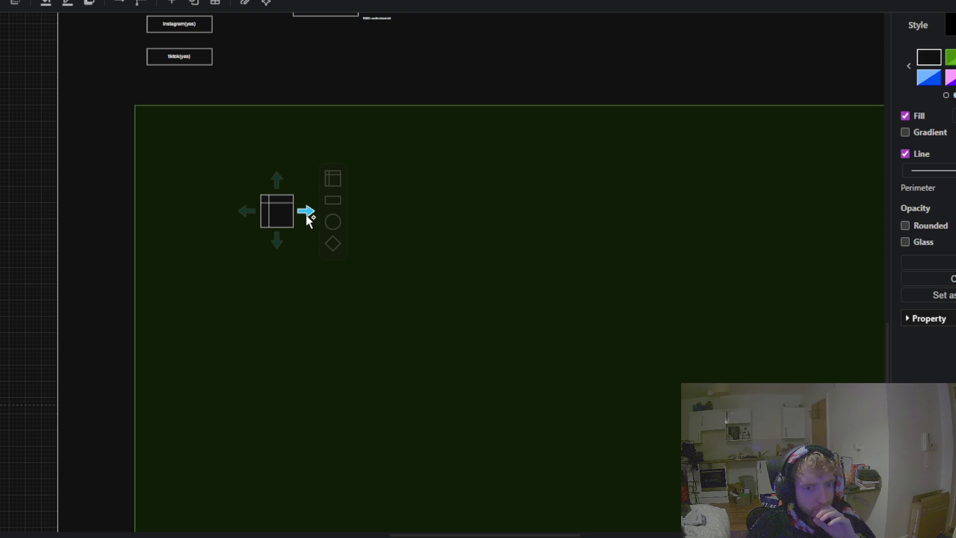
left_click(306, 214)
left_click(307, 218)
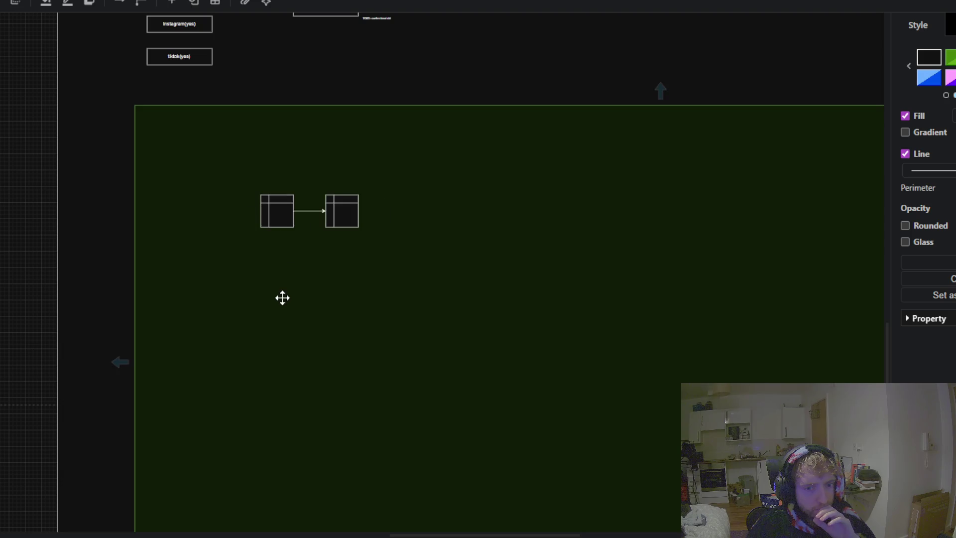
key("Delete")
left_click(348, 212)
key("Delete")
left_click(314, 212)
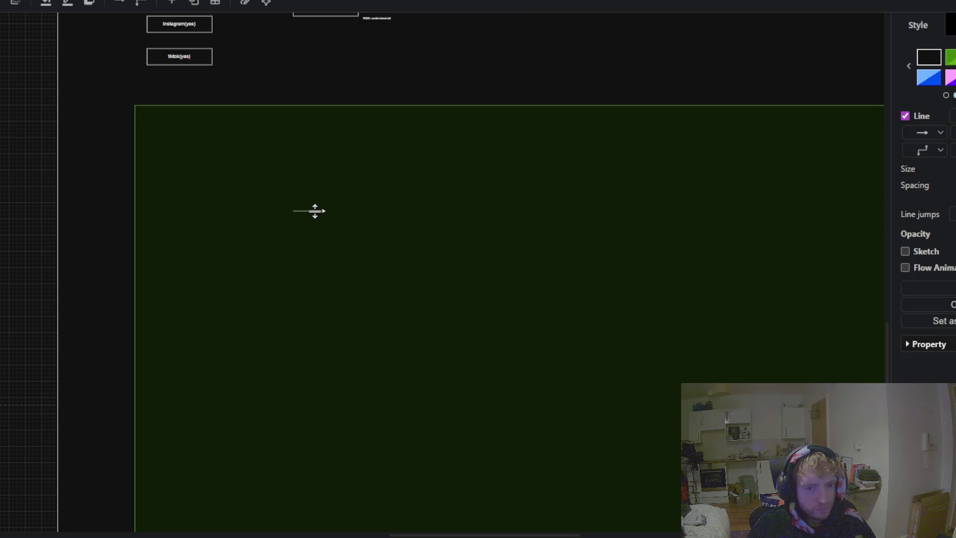
double_click(315, 212)
left_click_drag(260, 188, 320, 229)
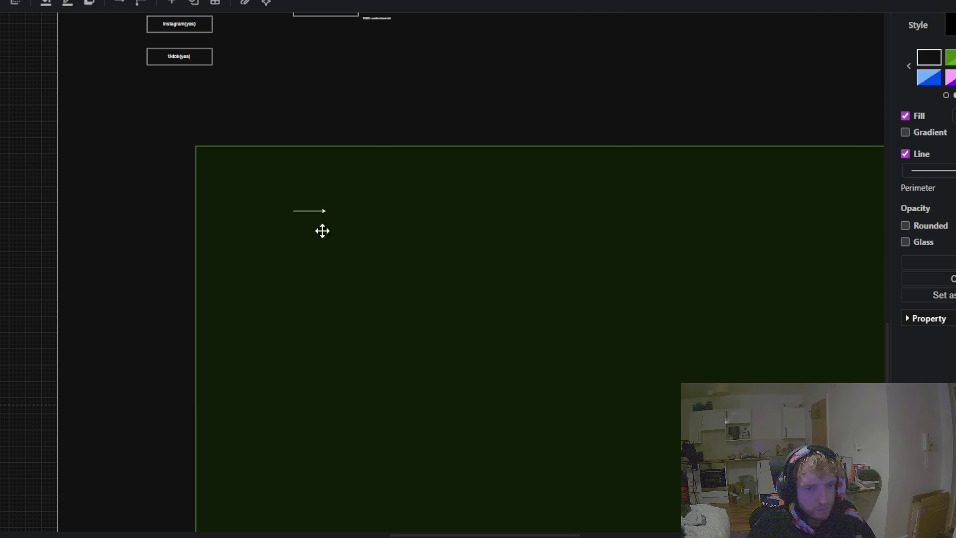
key("ctrl+z")
key("ctrl+z")
key("ctrl+z")
key("ctrl+z")
key("ctrl+z")
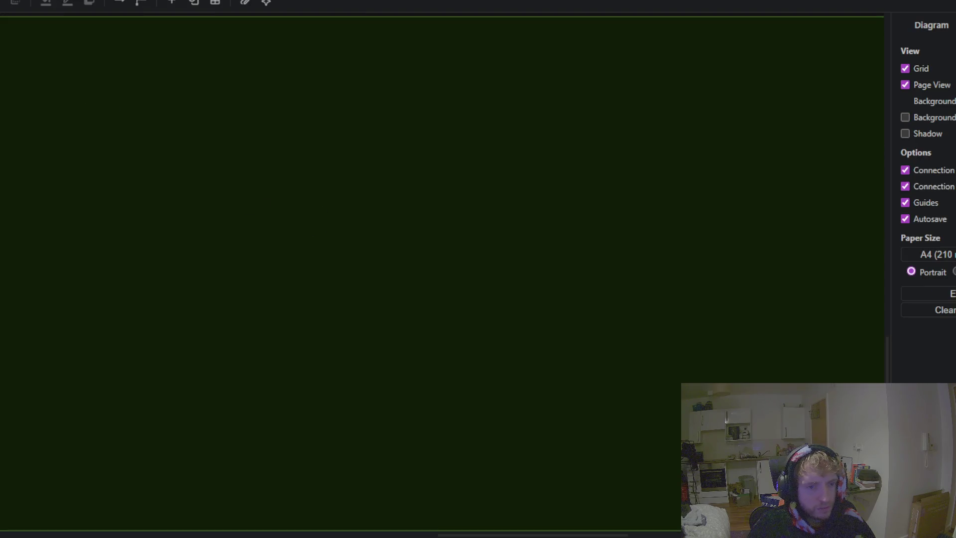
scroll(42, 165, "down", 3)
Step: Add a Cross-Functional Flowchart swimlane table, enlarge it and move it to the green container's top-left
left_click_drag(524, 192, 777, 321)
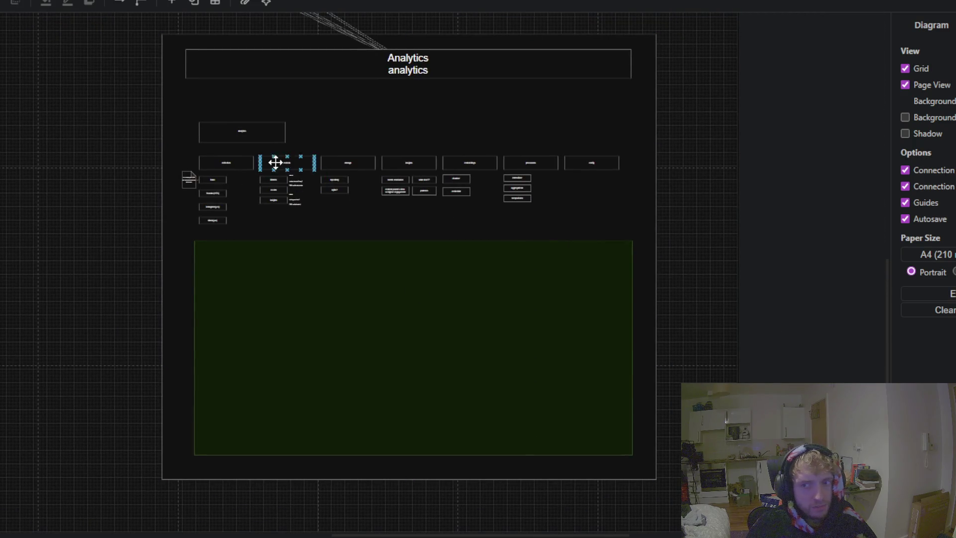
scroll(42, 144, "down", 1)
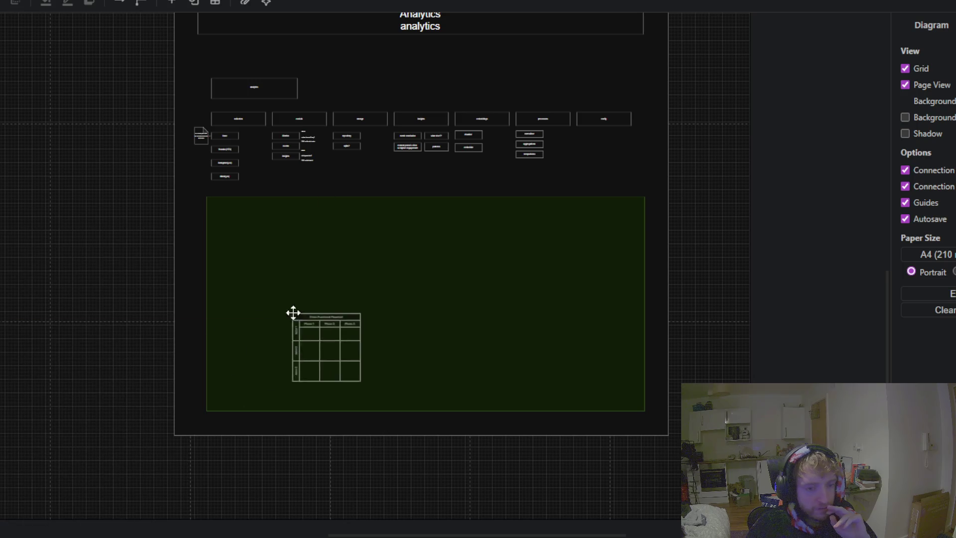
left_click_drag(3, 270, 304, 237)
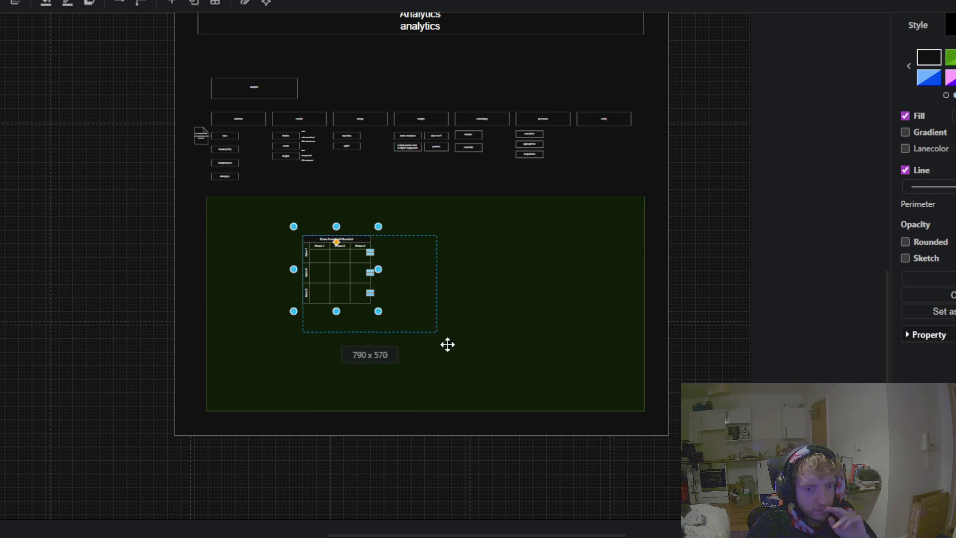
left_click_drag(378, 310, 505, 393)
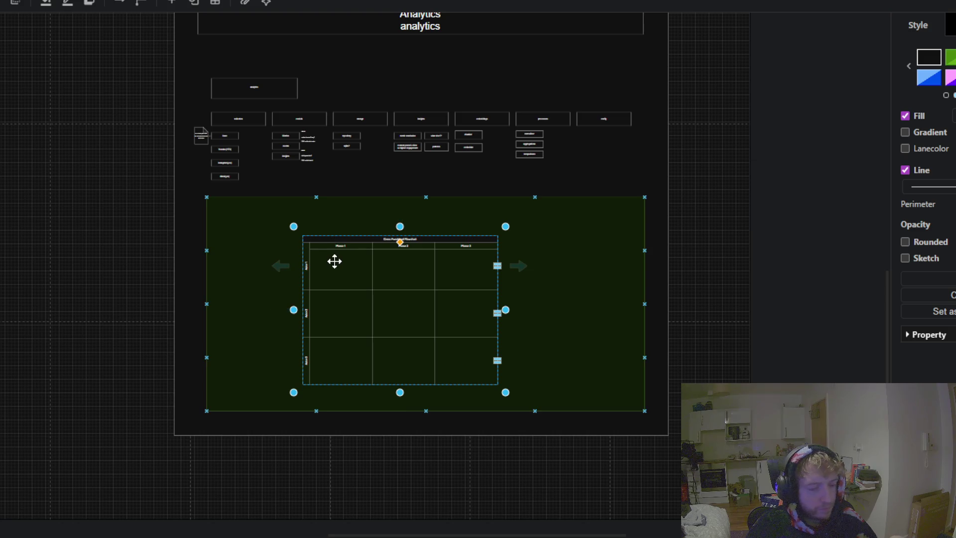
scroll(332, 254, "up", 4)
mouse_move(327, 216)
left_mouse_down()
mouse_move(148, 150)
mouse_move(152, 163)
left_mouse_up()
scroll(254, 194, "up", 5)
Step: Rename the flowchart title to TODO and the Phase 1 header to 'task 1'
left_click(395, 87)
double_click(395, 87)
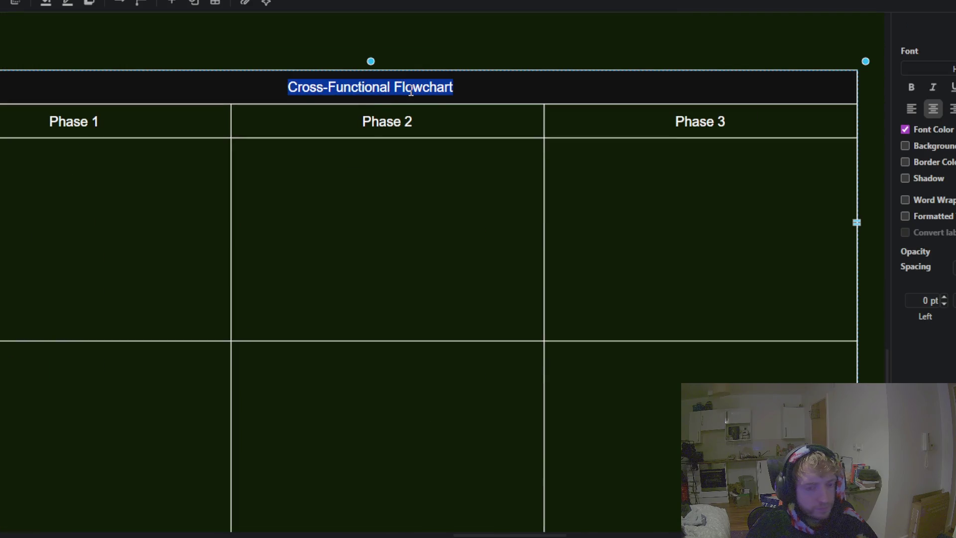
type("TODO")
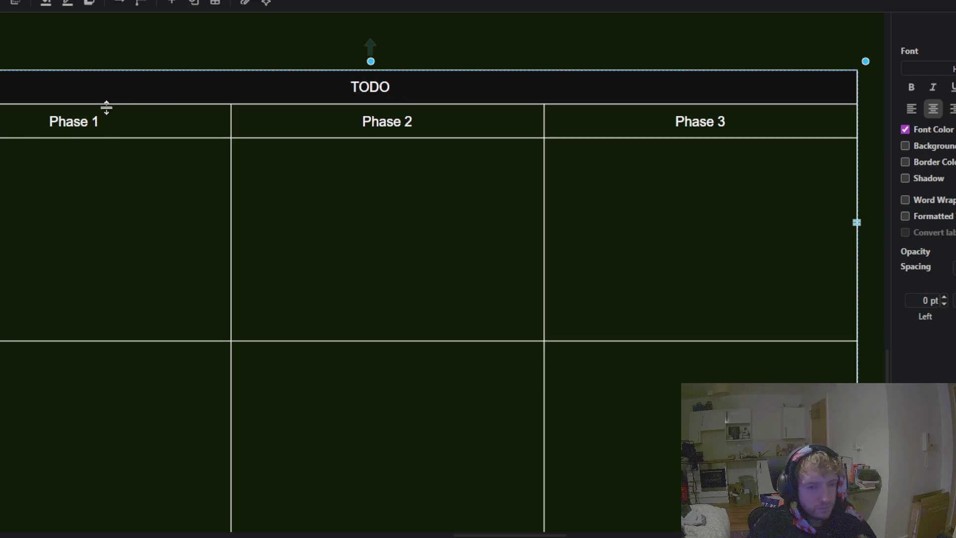
double_click(78, 124)
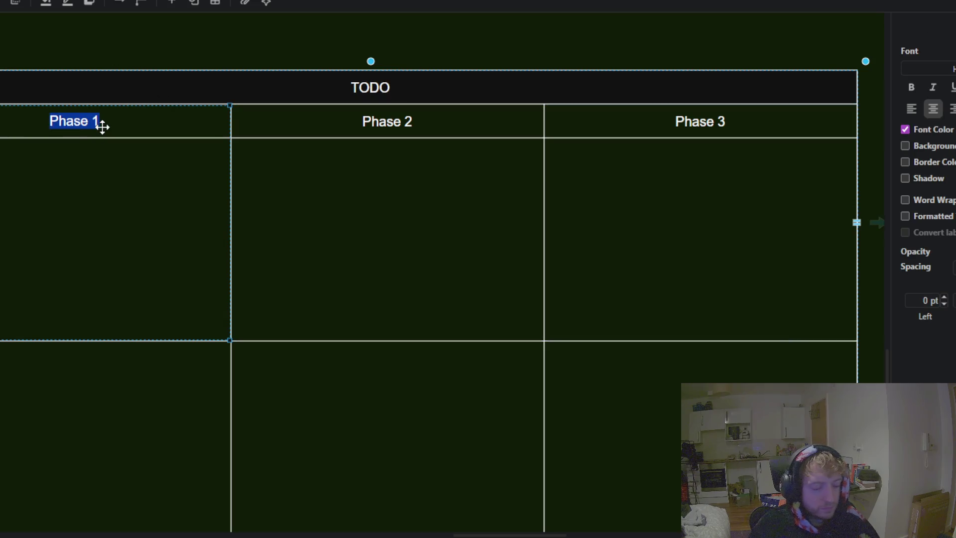
type("task 1")
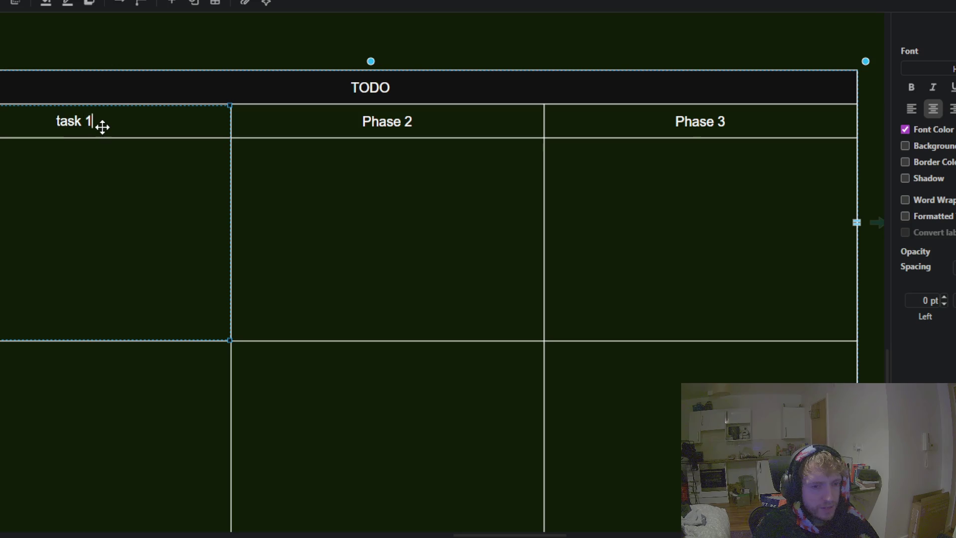
left_click(389, 113)
Step: Rename the Phase 2 header to 'Task 2', leaving Phase 3 unchanged
double_click(389, 114)
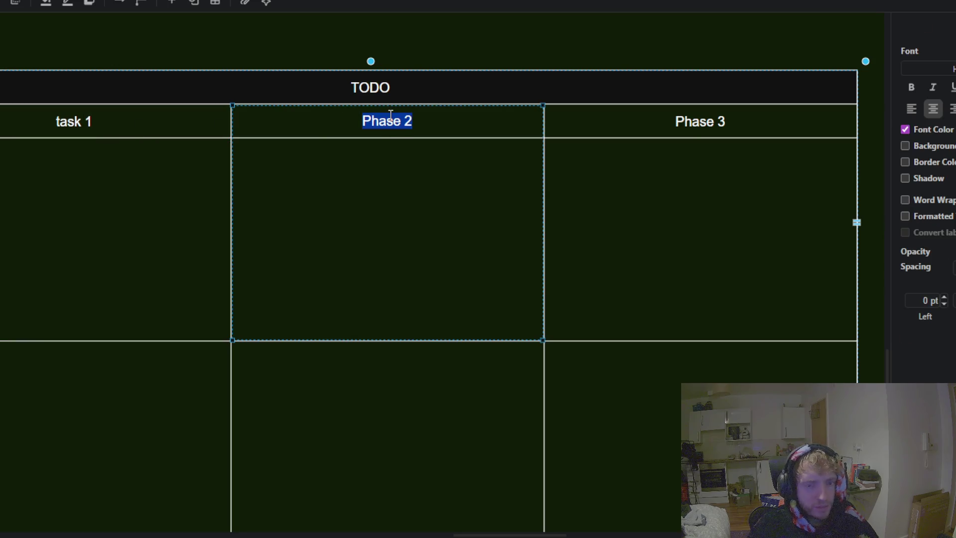
type("Taask 2")
key("BackSpace")
key("BackSpace")
key("BackSpace")
key("BackSpace")
key("BackSpace")
type("sk 2")
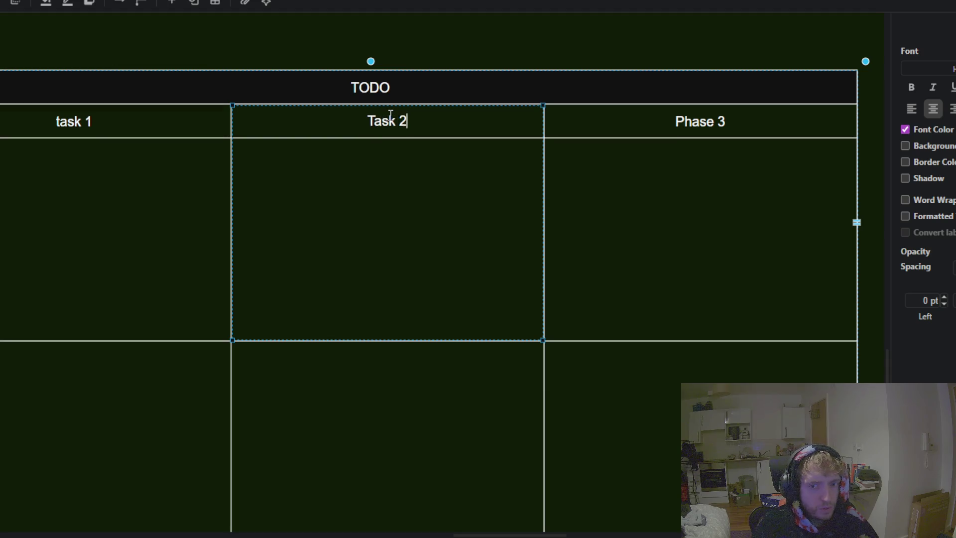
left_click(677, 162)
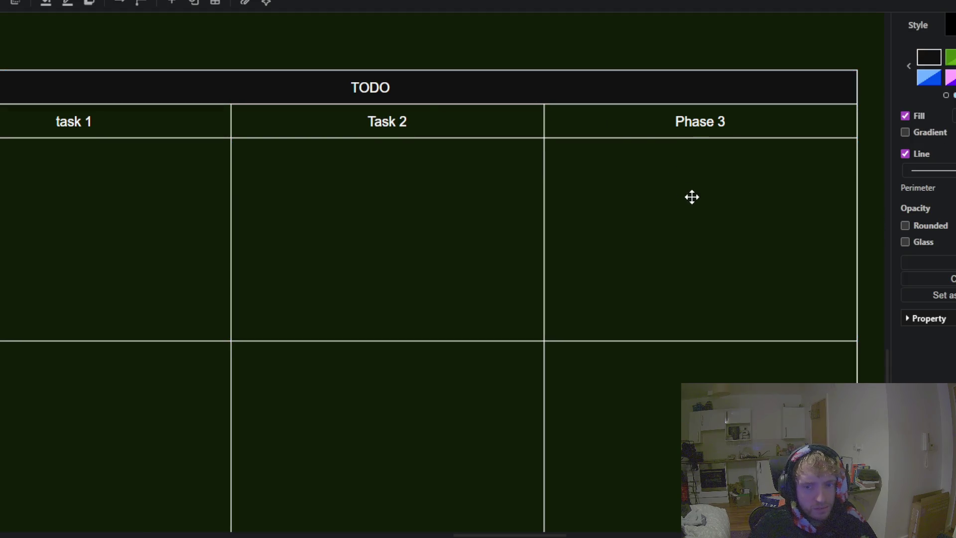
scroll(692, 196, "down", 3, "ctrl")
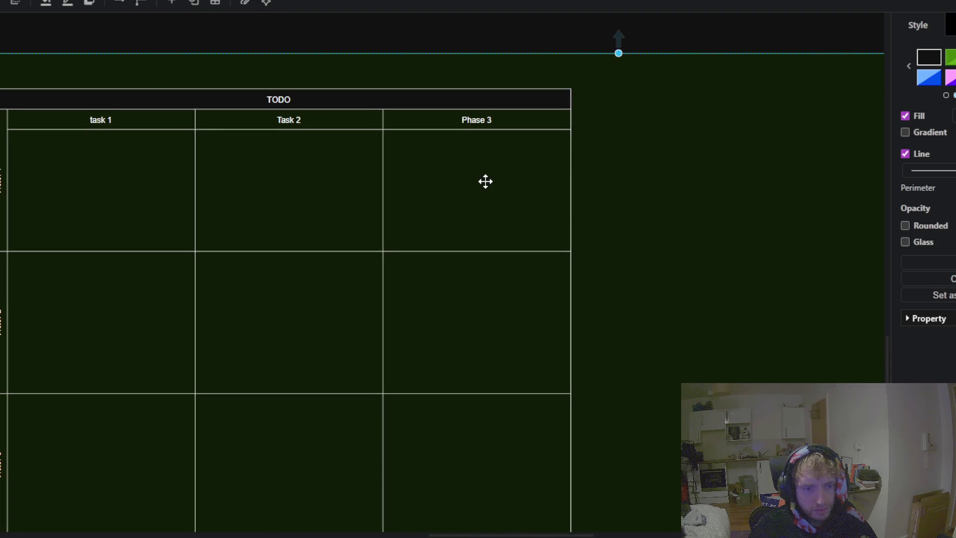
left_click(395, 132)
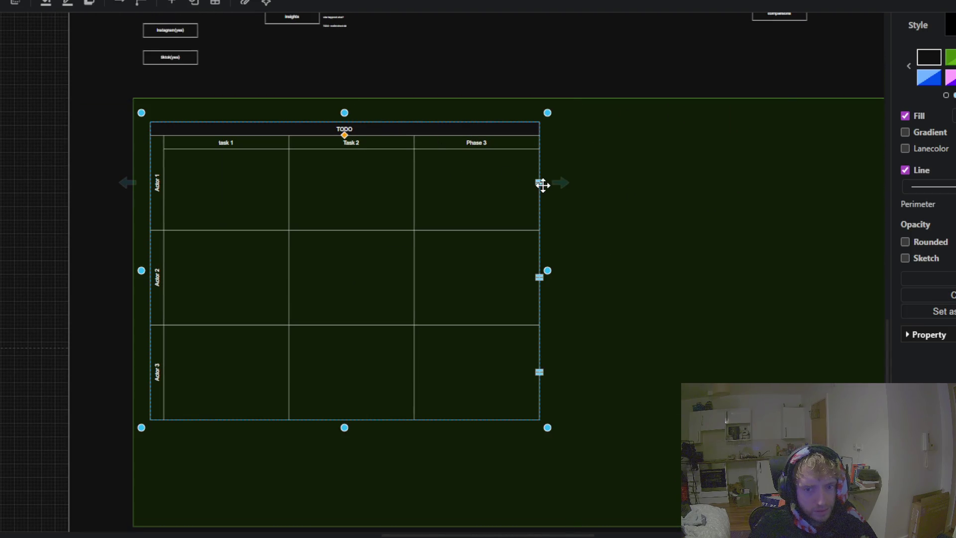
Step: Select the TODO table, its rows and the green container in turn to inspect them
left_click(540, 180)
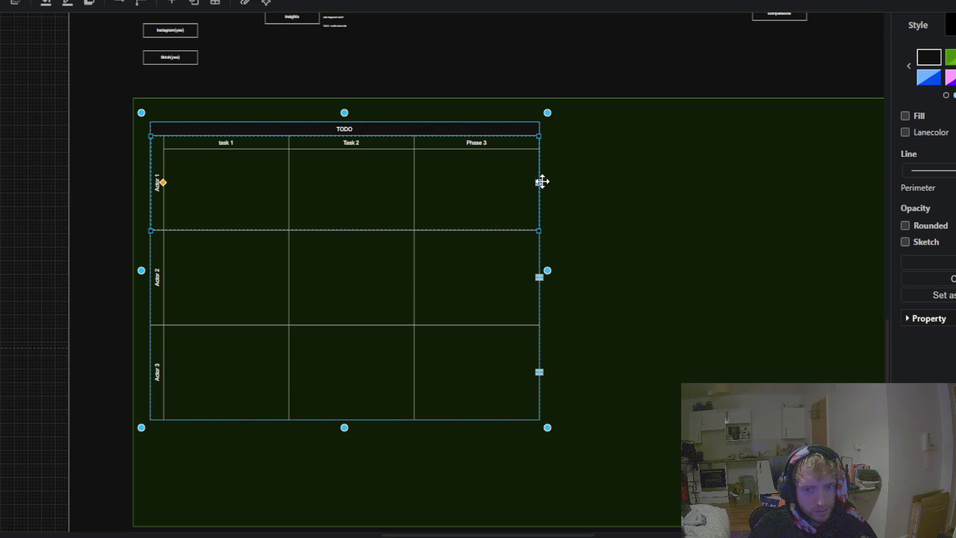
left_click(485, 188)
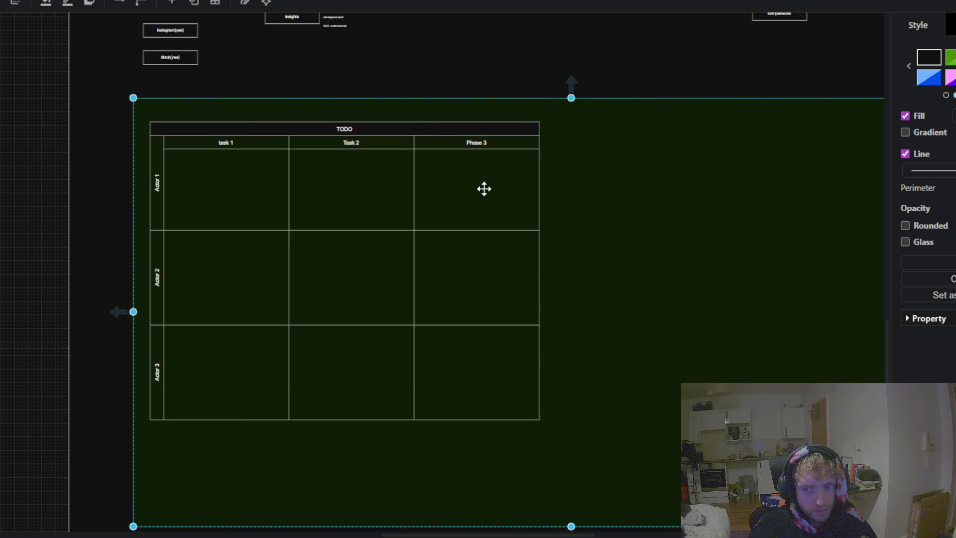
left_click(344, 129)
scroll(538, 181, "up", 3)
scroll(561, 196, "up", 2)
scroll(433, 182, "down", 2)
scroll(434, 176, "down", 1)
left_click(329, 105)
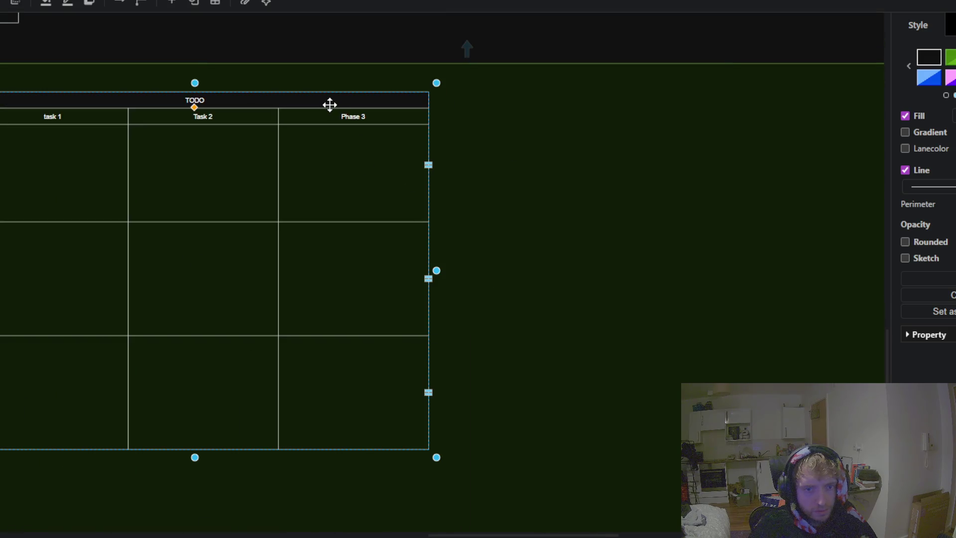
left_click(429, 164)
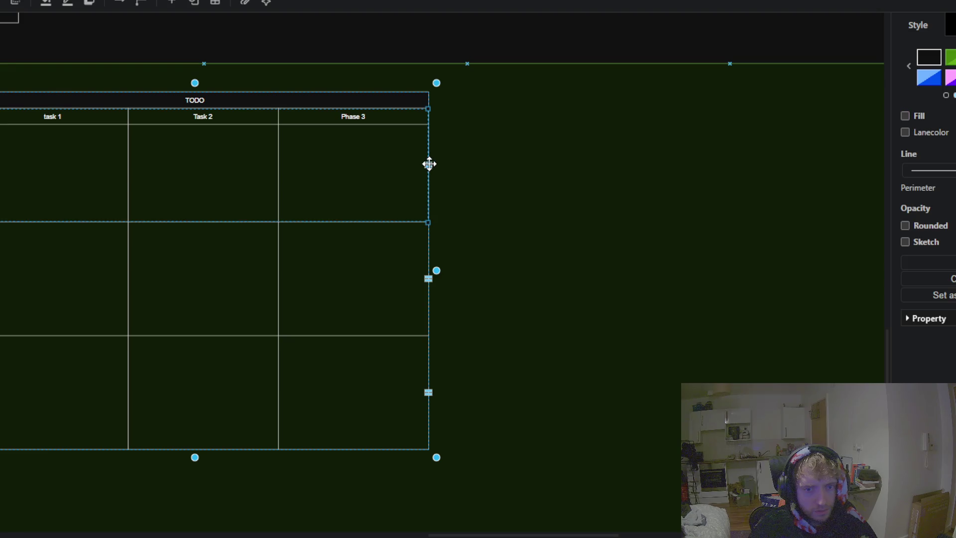
left_click(305, 102)
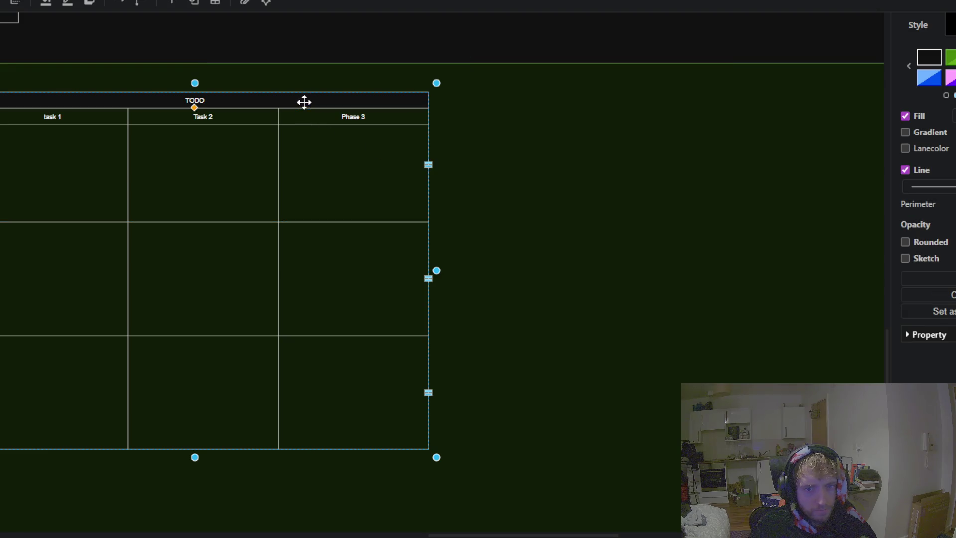
left_click_drag(551, 249, 654, 281)
Step: Slightly widen the table's columns, re-drop the Actor 1 row in place, and create a connected copy of the pool
left_click_drag(531, 299, 587, 299)
mouse_move(590, 300)
left_mouse_down()
mouse_move(525, 297)
mouse_move(560, 300)
left_mouse_up()
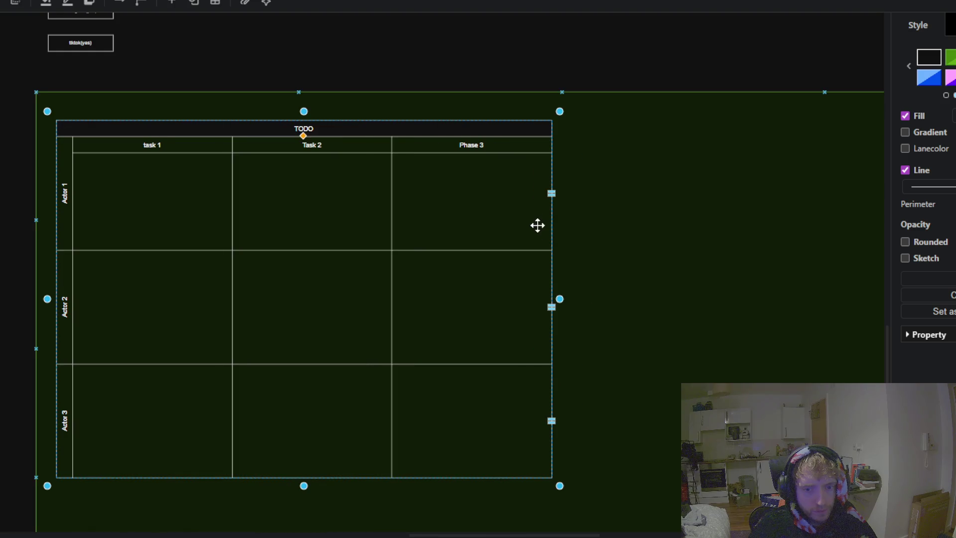
left_click_drag(551, 193, 561, 214)
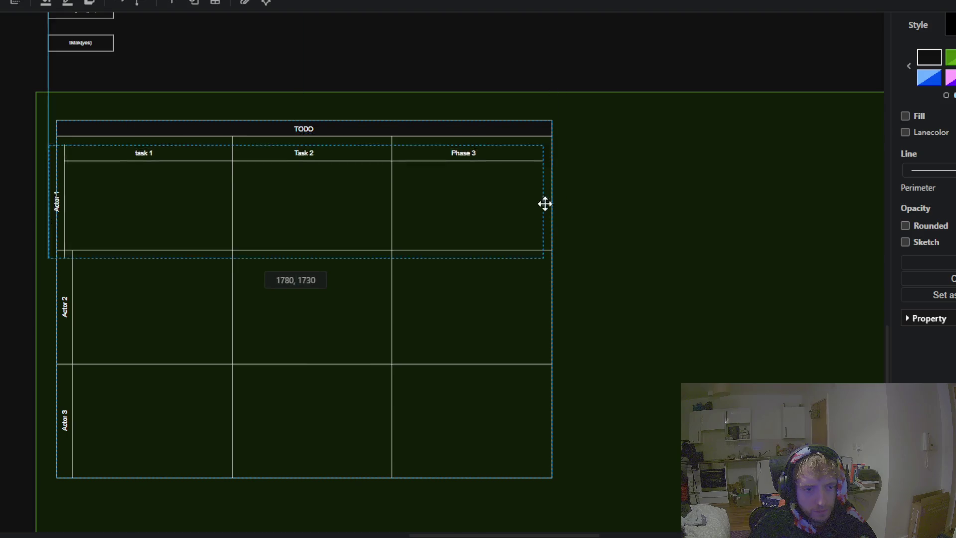
left_click_drag(560, 213, 551, 192)
left_click(435, 228)
left_click(472, 150)
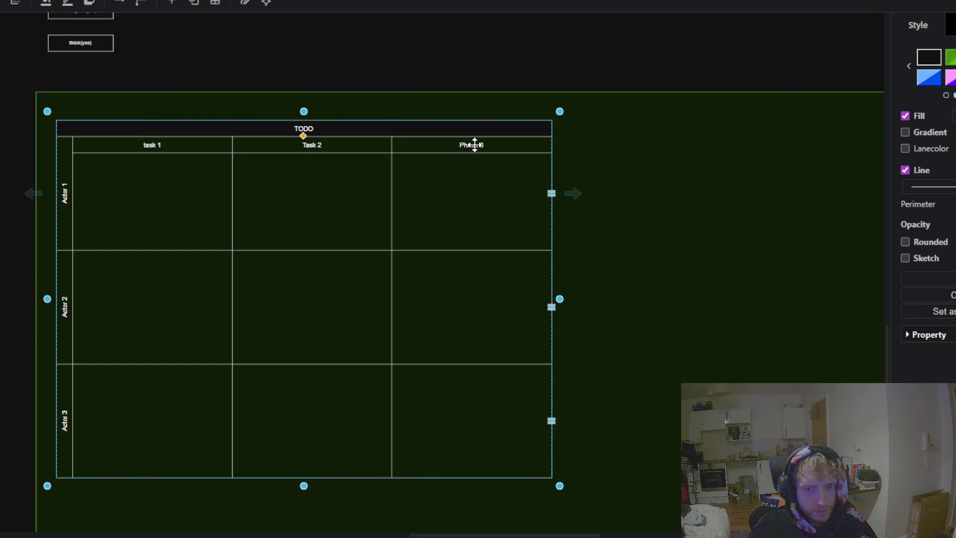
mouse_move(576, 299)
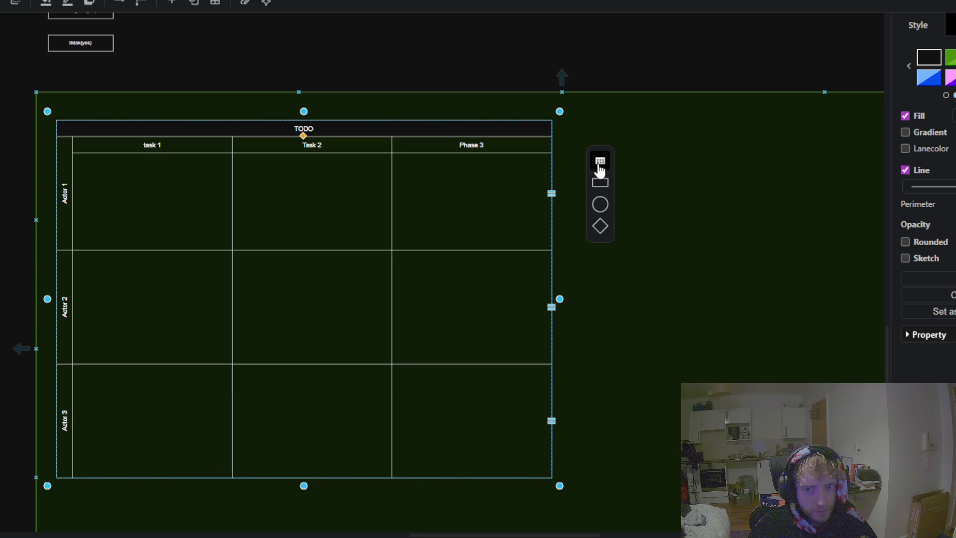
left_click(600, 168)
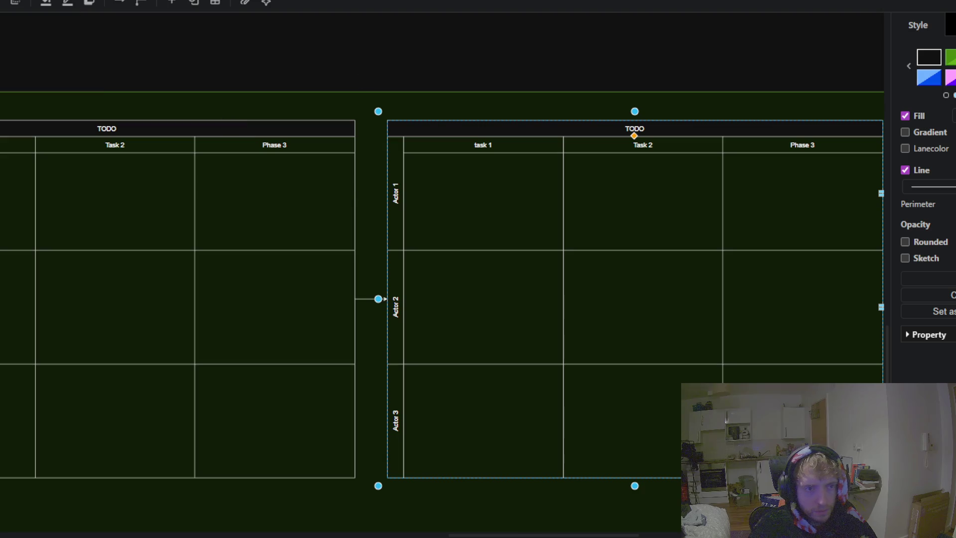
Step: Delete the duplicate table and review the original TODO table's Arrange and Style options
key("Delete")
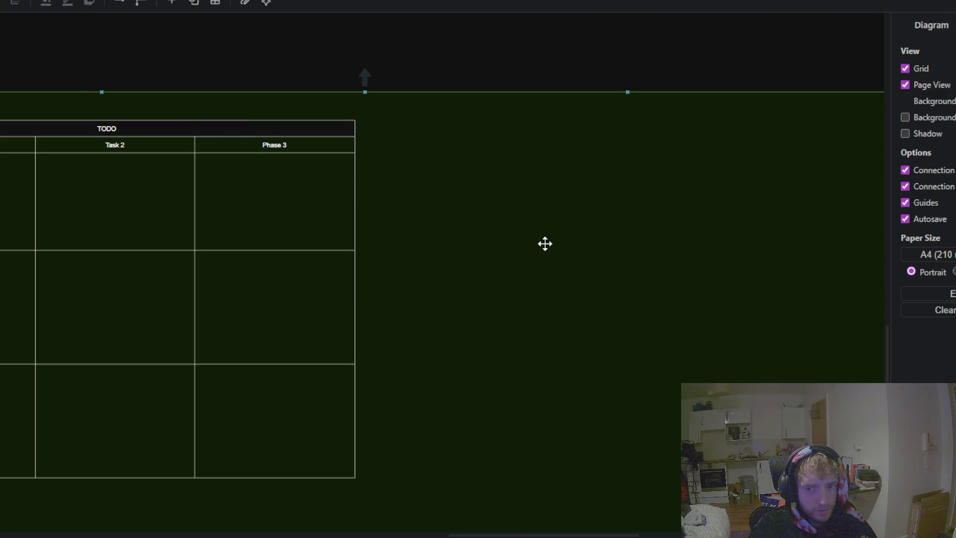
left_click(351, 106)
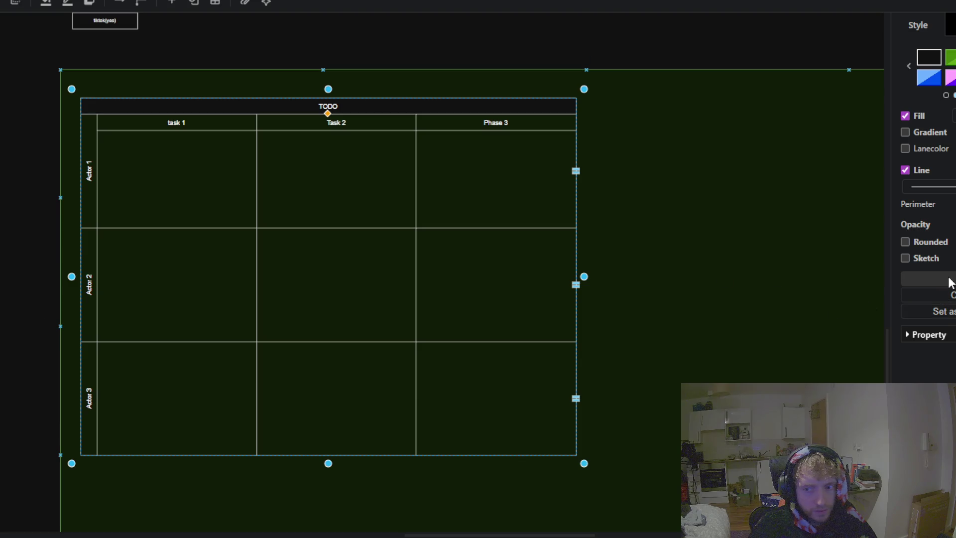
left_click(949, 281)
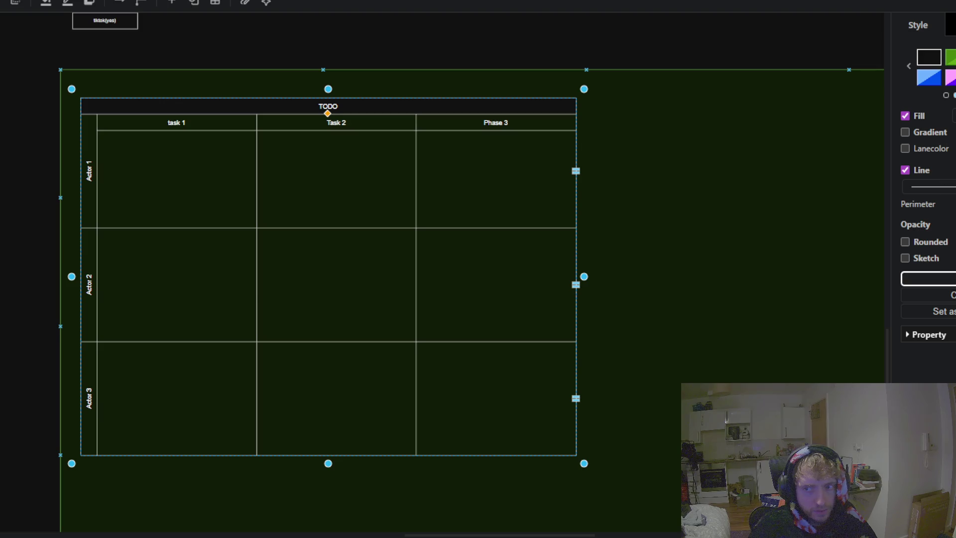
left_click(952, 25)
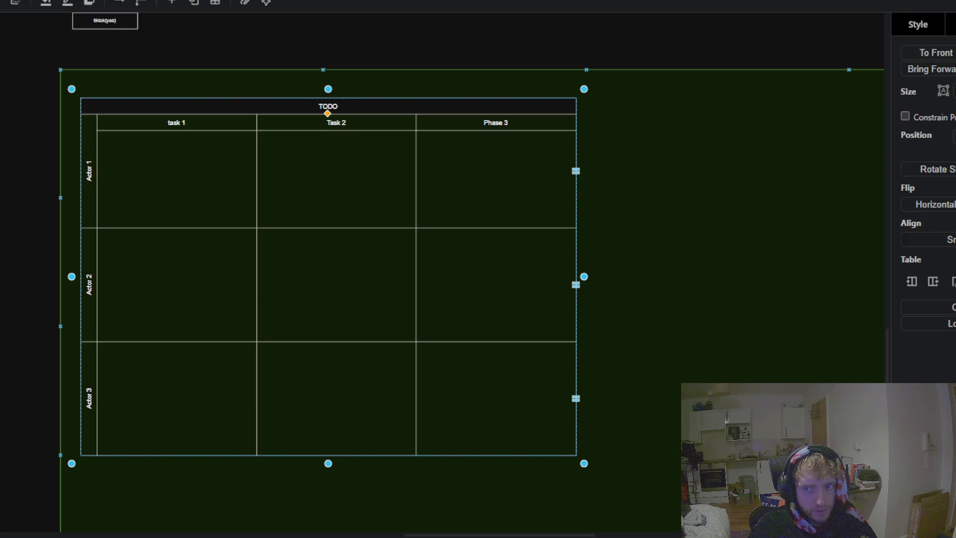
left_click(918, 27)
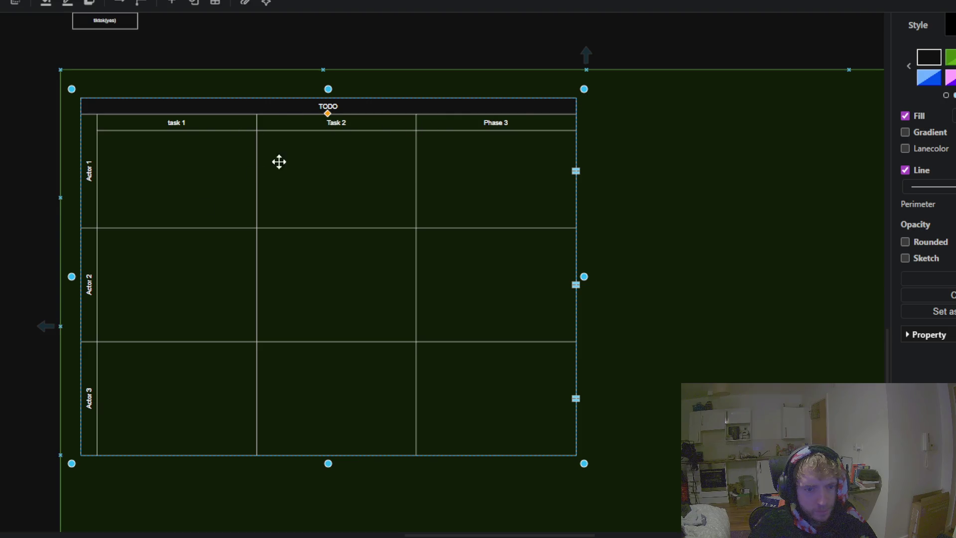
left_click(214, 3)
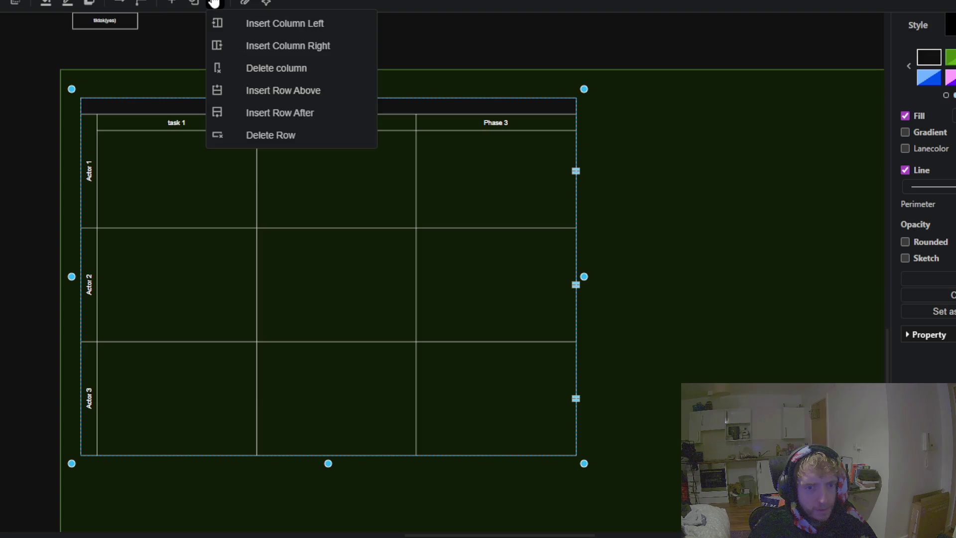
left_click(273, 47)
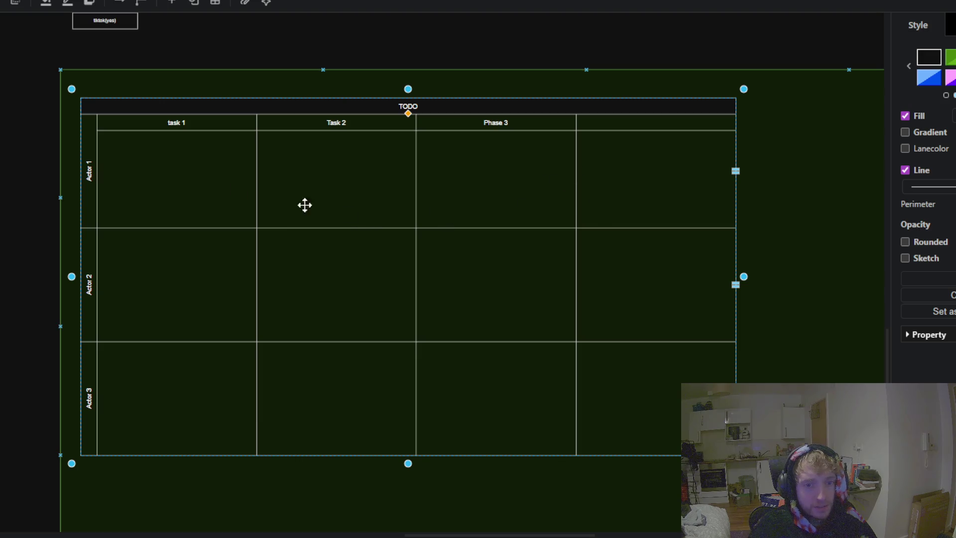
left_click(132, 186)
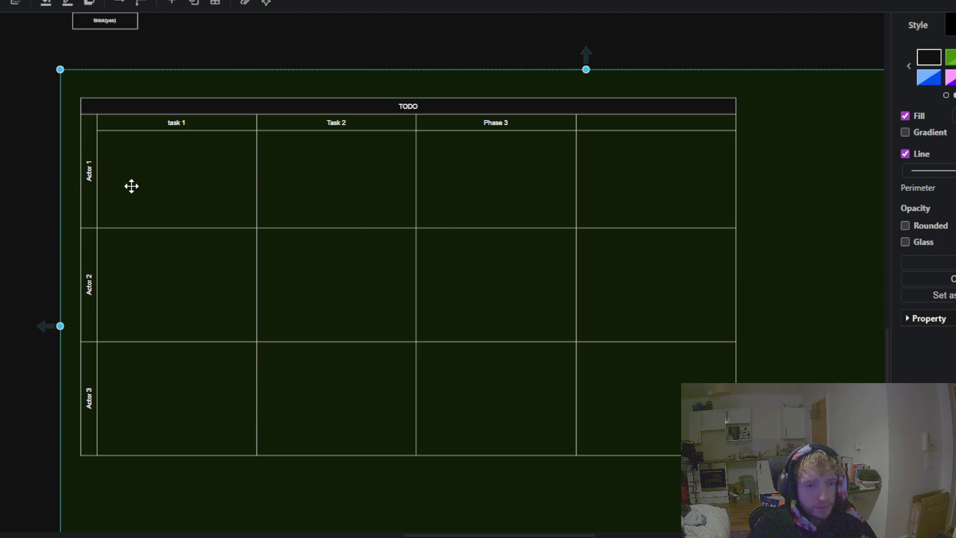
double_click(89, 173)
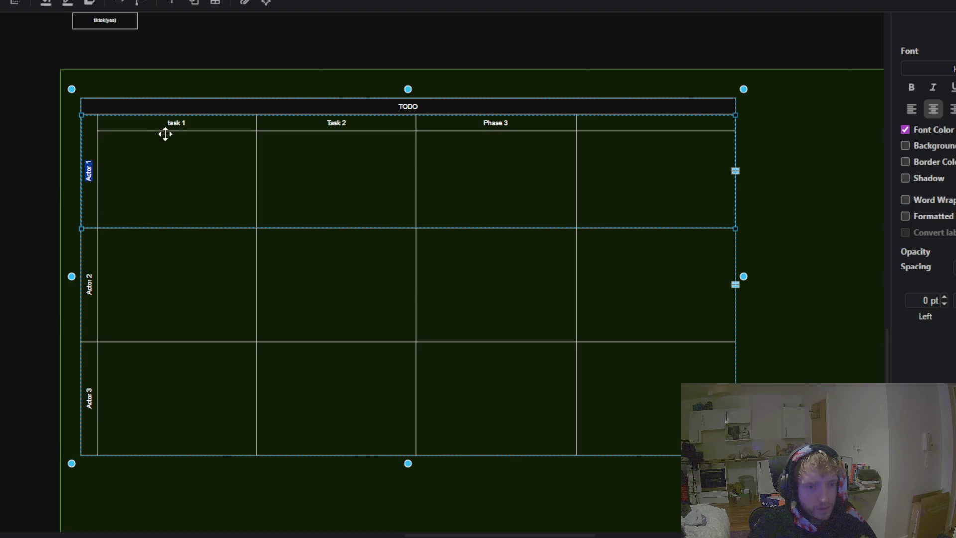
left_click(39, 200)
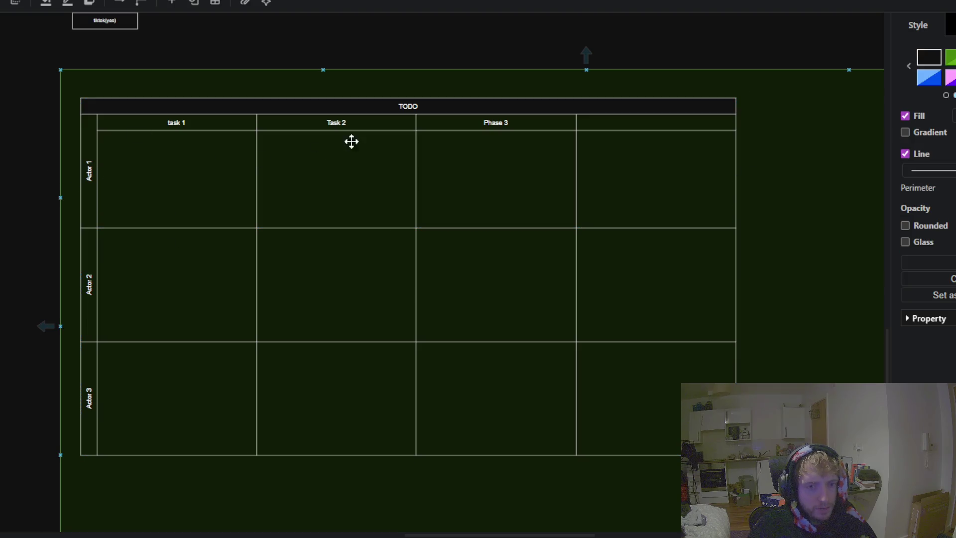
left_click_drag(2, 194, 67, 256)
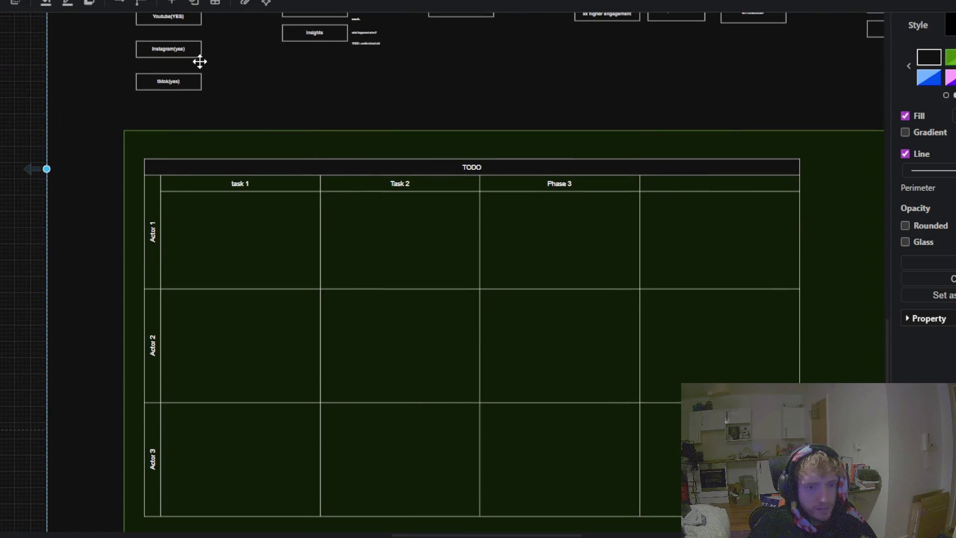
scroll(304, 188, "up", 3)
scroll(306, 204, "up", 1)
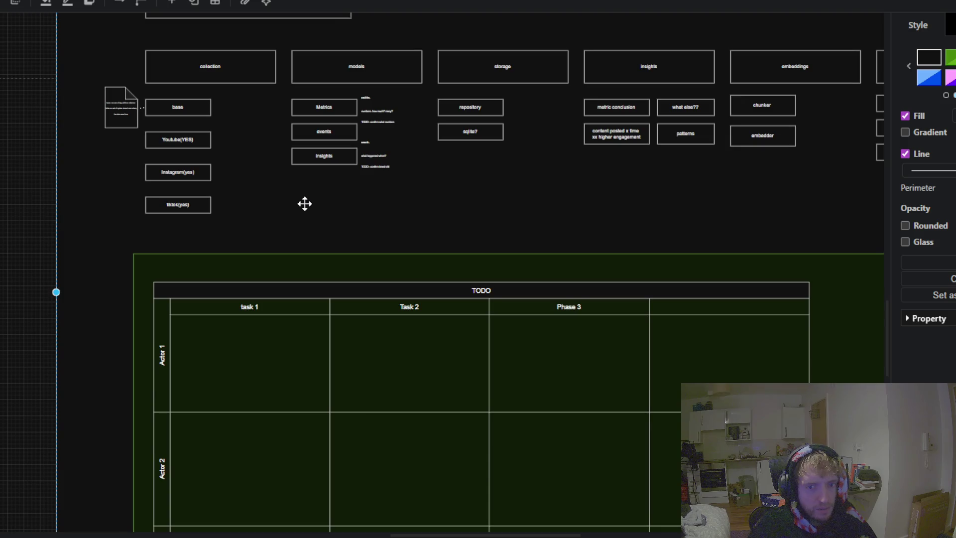
left_click_drag(305, 203, 307, 197)
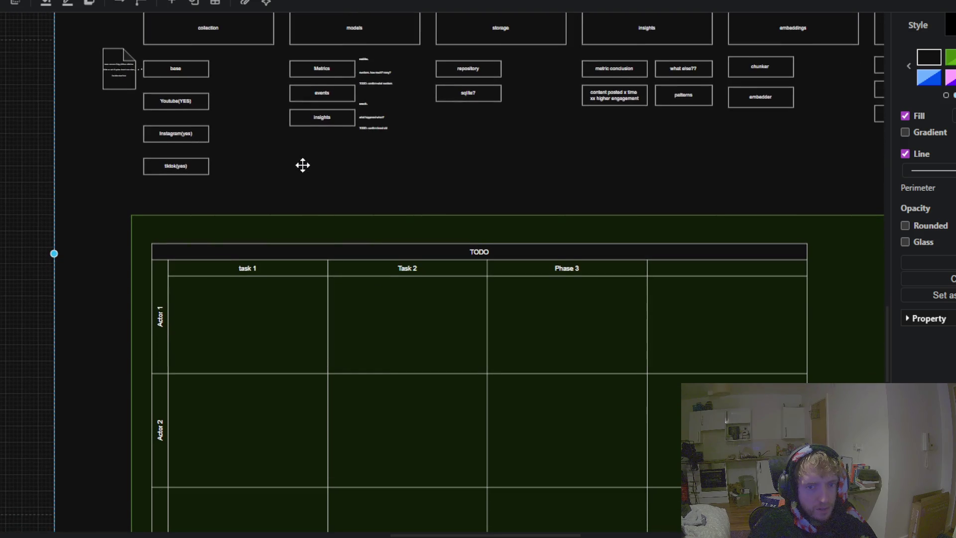
scroll(291, 111, "down", 2)
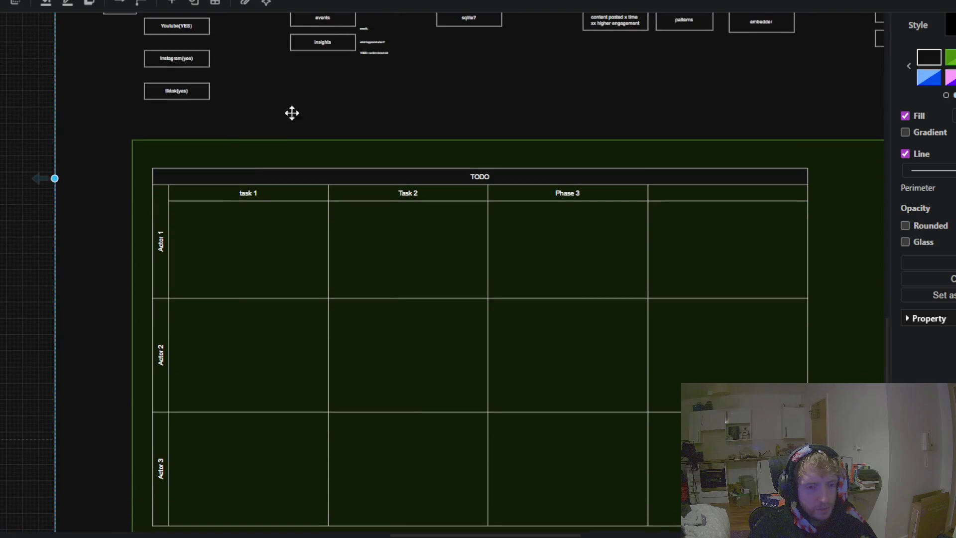
scroll(160, 242, "up", 3)
Step: Rename the Actor 1 row label to Metrics
double_click(148, 236)
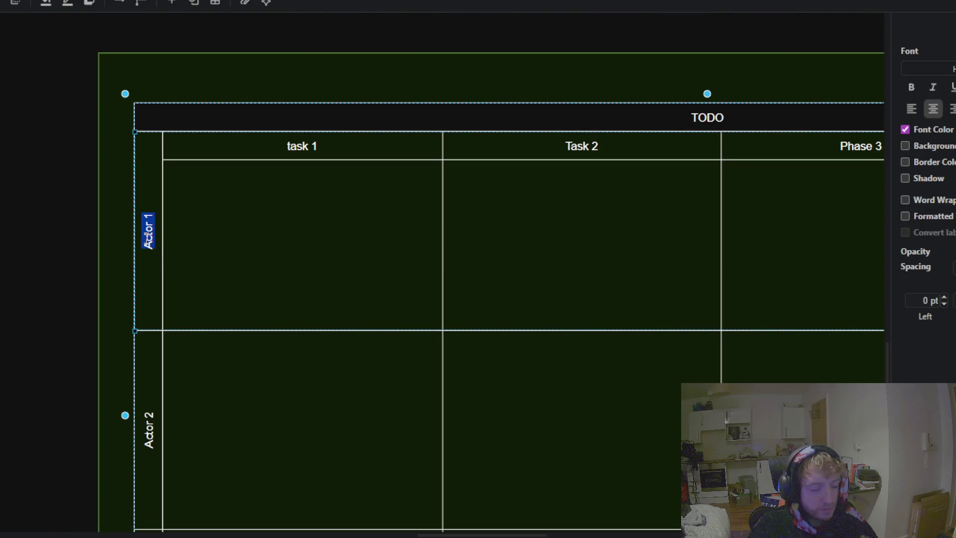
type("Metrics")
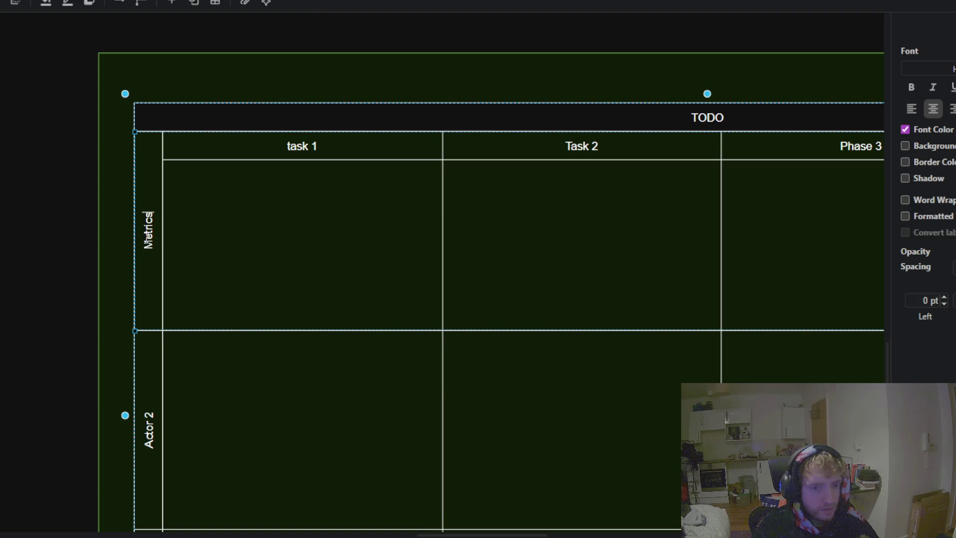
left_click(119, 256)
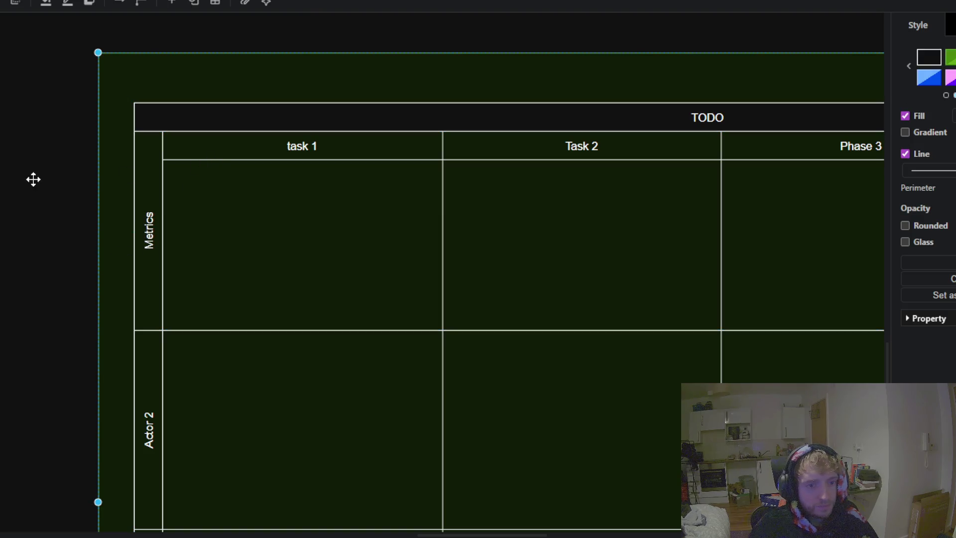
scroll(32, 179, "up", 1)
scroll(250, 193, "down", 2)
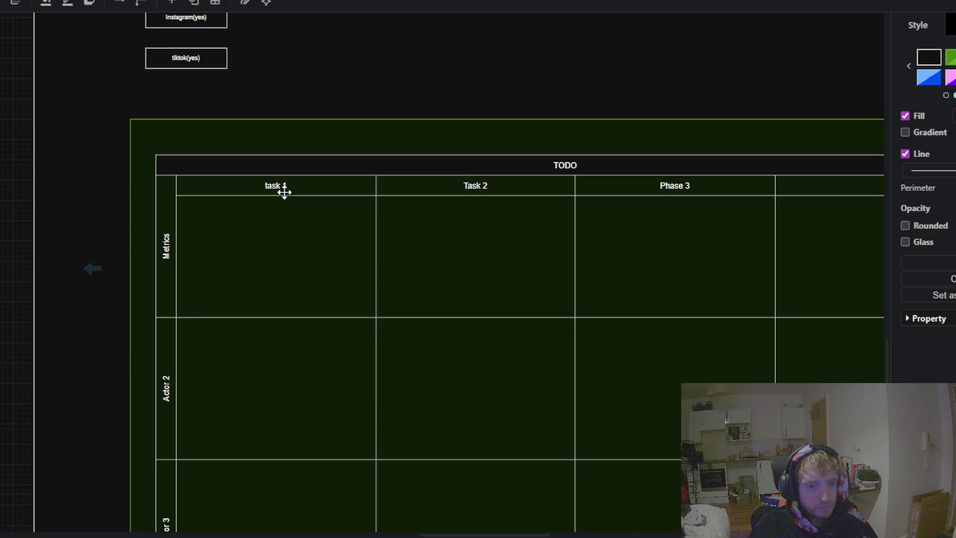
scroll(225, 274, "down", 2)
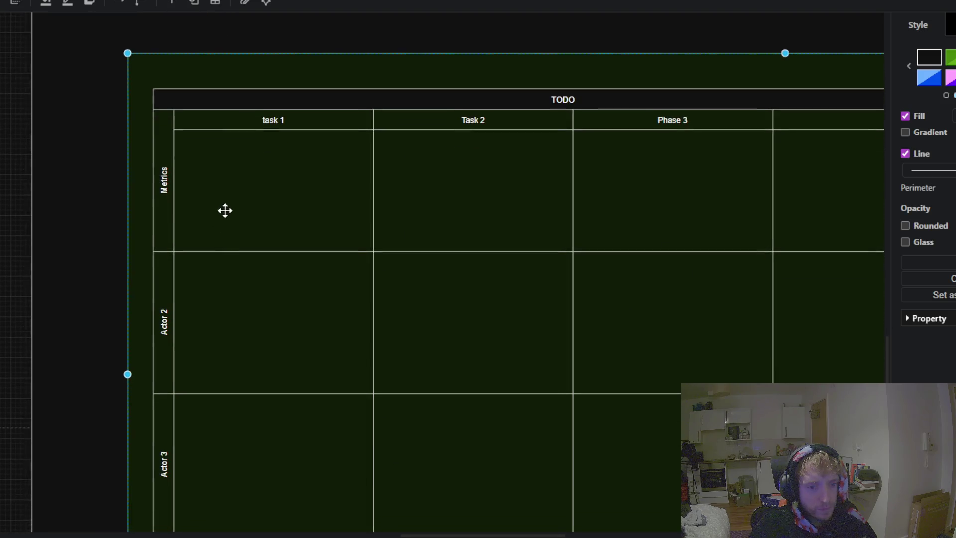
double_click(255, 196)
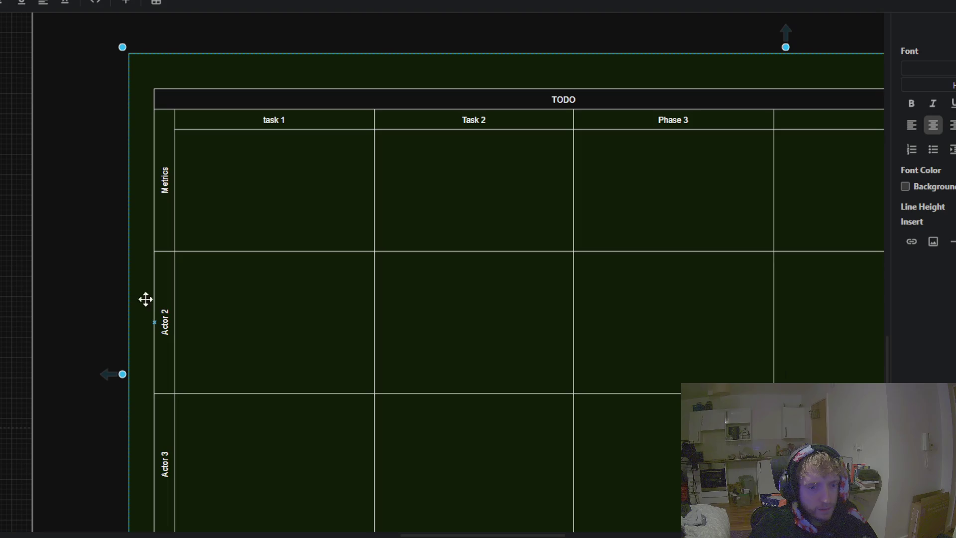
key("Escape")
left_click(165, 301)
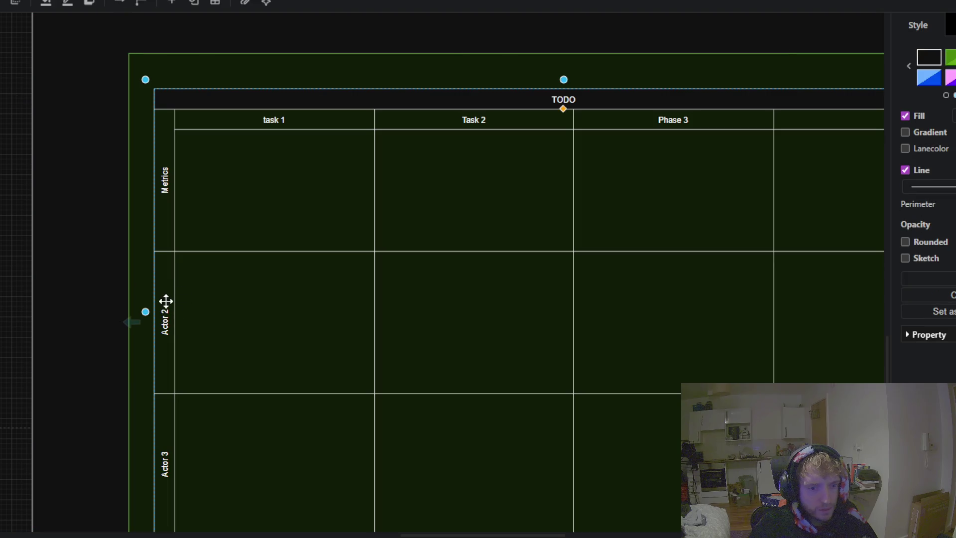
left_click(285, 169)
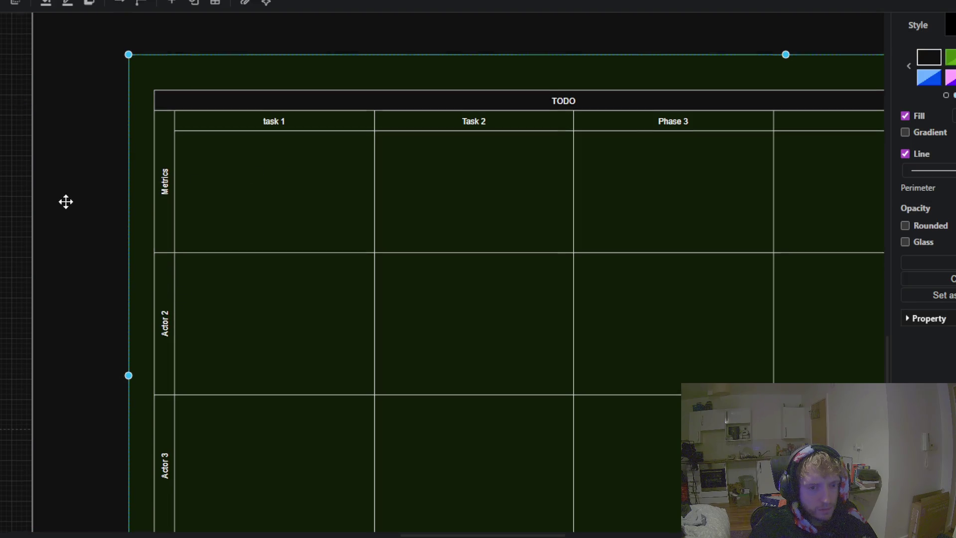
scroll(46, 280, "up", 2)
scroll(249, 258, "up", 2)
Step: Paste a Heading-and-paragraph text block into the task 1 cell of the Metrics row
double_click(234, 265)
scroll(233, 269, "up", 2)
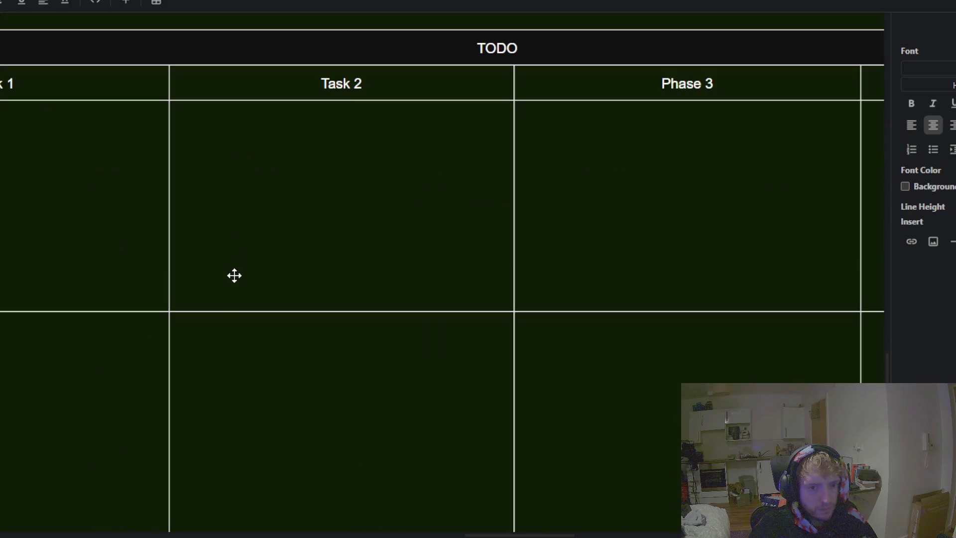
scroll(224, 210, "down", 3)
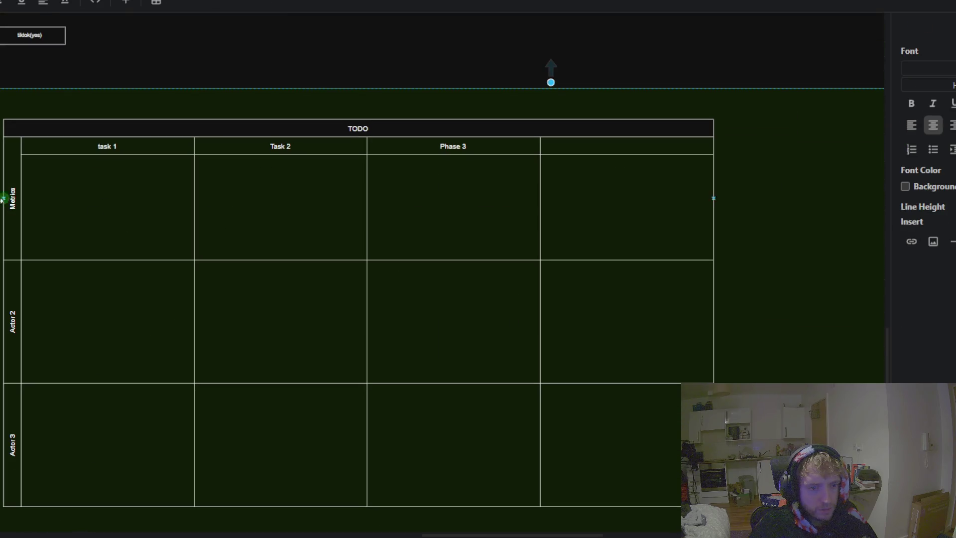
key("Escape")
scroll(17, 222, "up", 2)
left_click(22, 184)
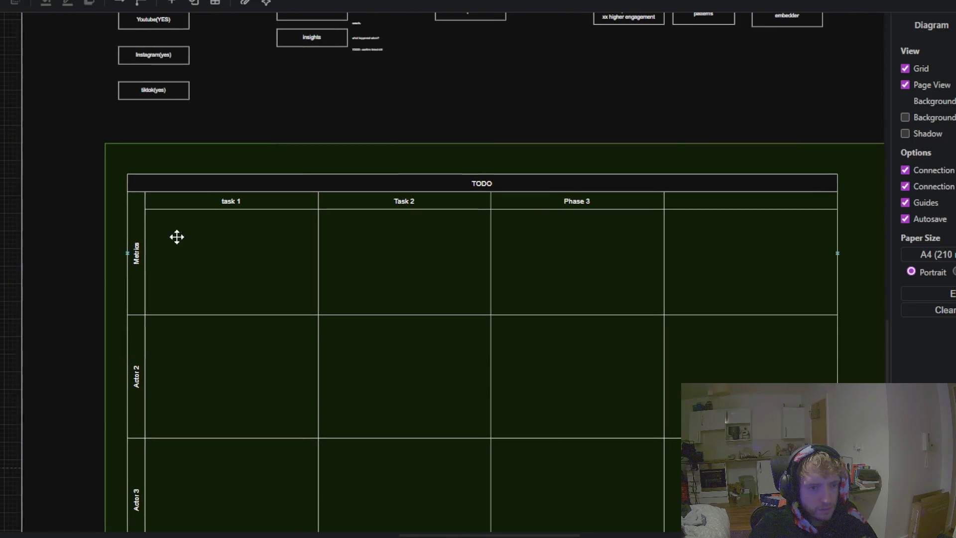
left_click(291, 263)
scroll(247, 252, "down", 3)
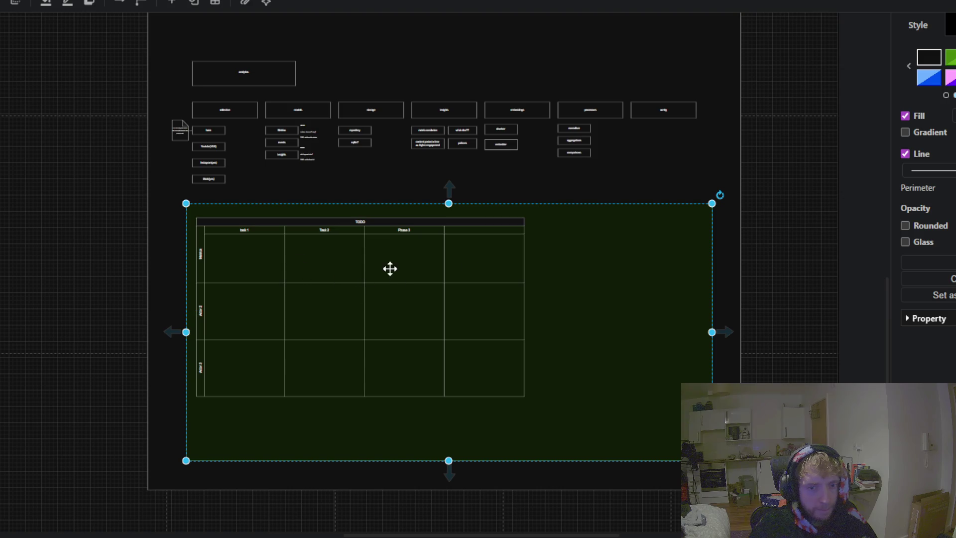
left_click(352, 222)
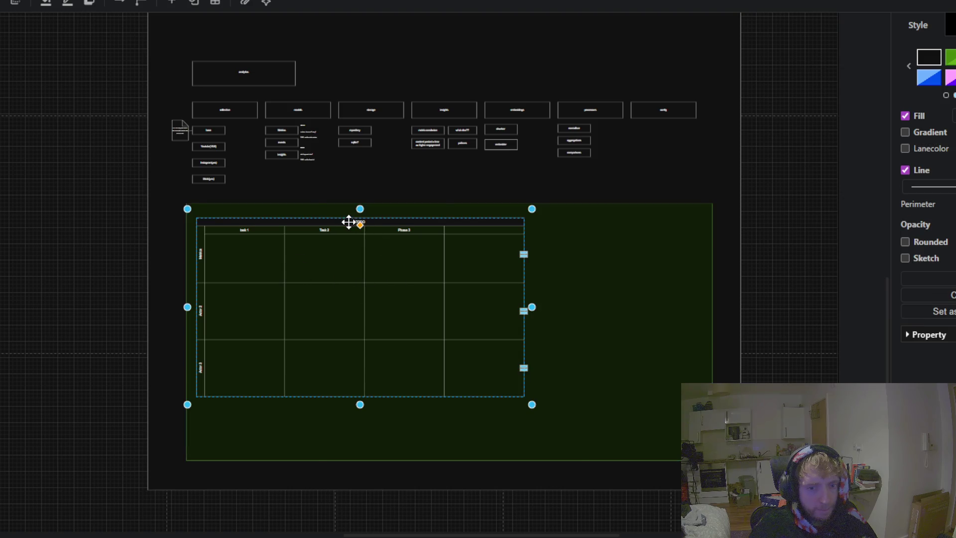
left_click(237, 257)
left_click(112, 284)
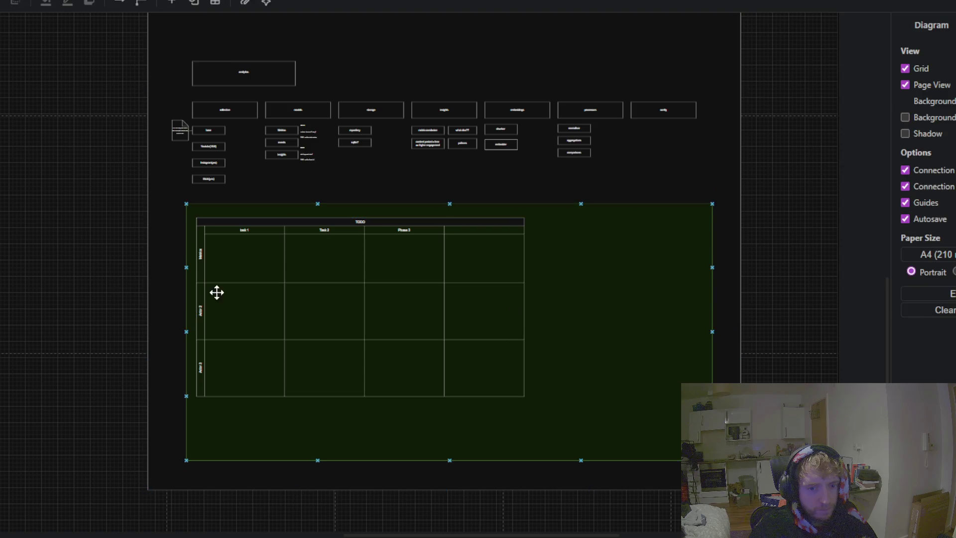
scroll(217, 292, "up", 5)
scroll(233, 254, "up", 3)
scroll(217, 225, "up", 1)
scroll(199, 205, "up", 3)
scroll(224, 216, "down", 3)
scroll(276, 269, "up", 1)
mouse_move(302, 303)
left_mouse_down()
mouse_move(344, 279)
mouse_move(339, 270)
mouse_move(148, 232)
mouse_move(154, 244)
left_mouse_up()
key("ctrl+v")
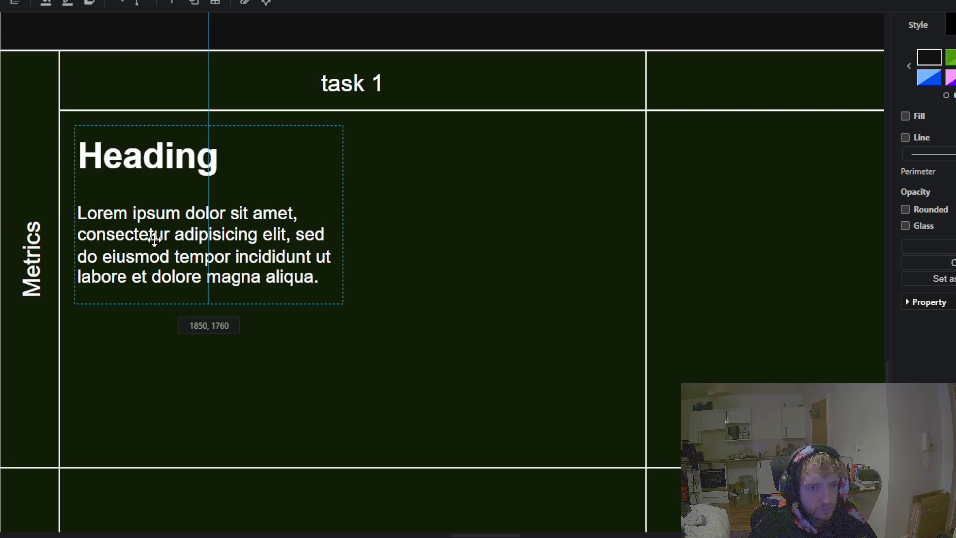
Step: Replace the Heading placeholder with 'define single analytics event'
double_click(192, 160)
left_click(192, 161)
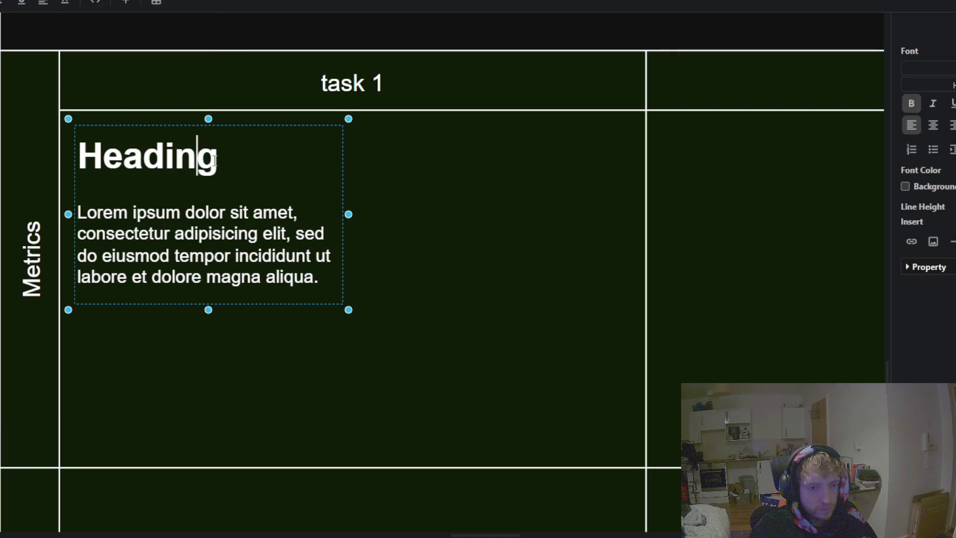
left_click_drag(218, 157, 88, 155)
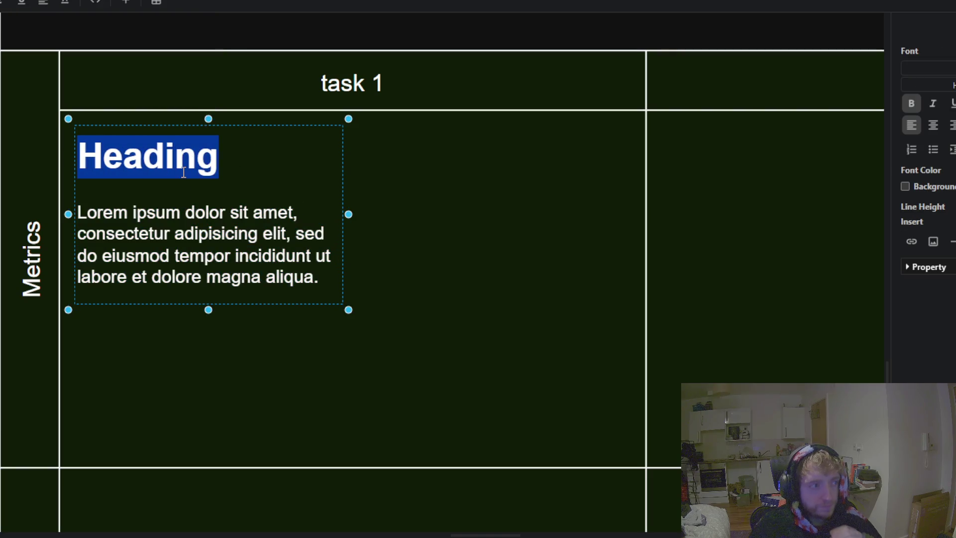
key("BackSpace")
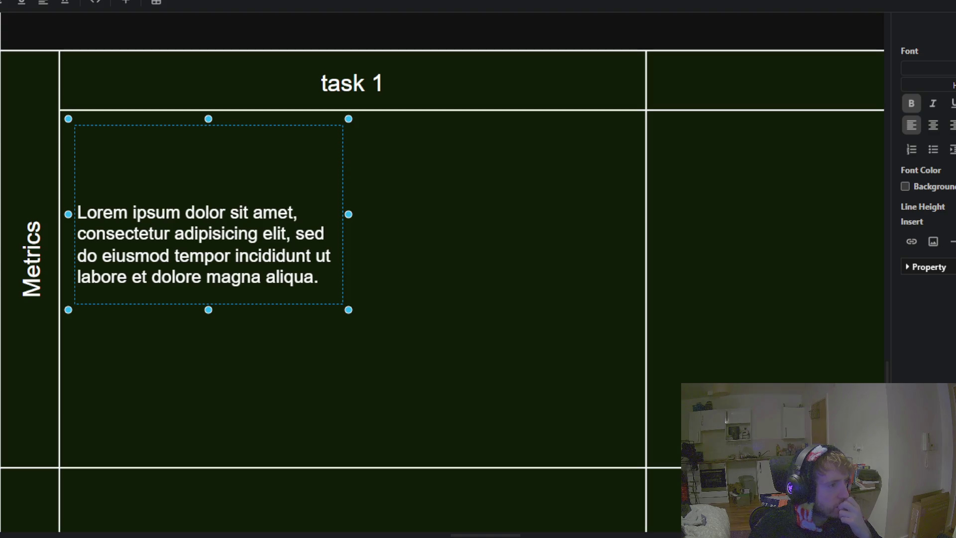
double_click(133, 164)
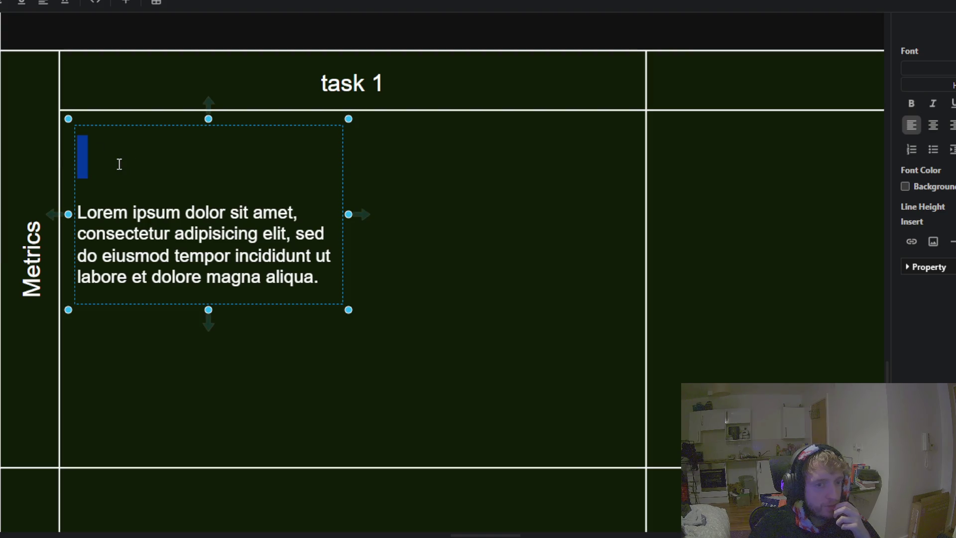
left_click(119, 164)
type("define ")
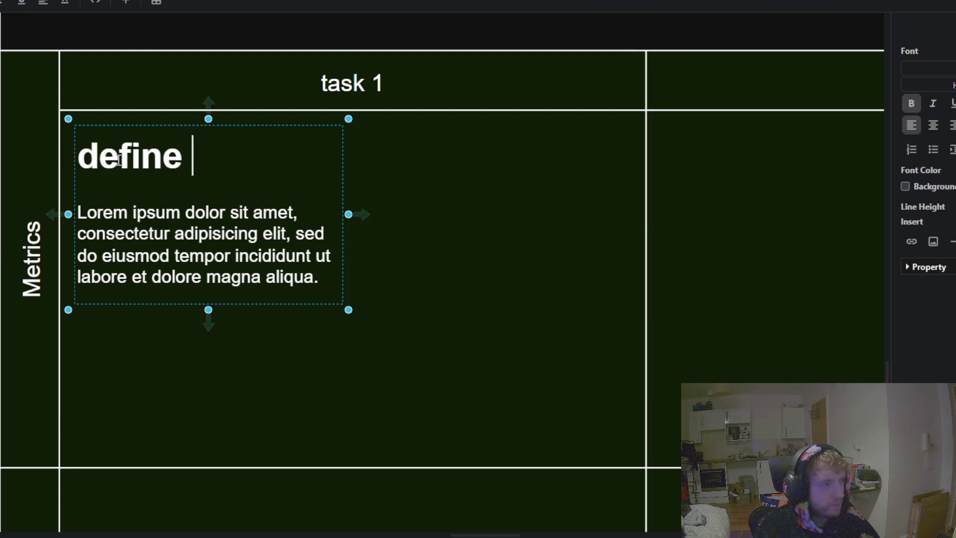
type("single analyti")
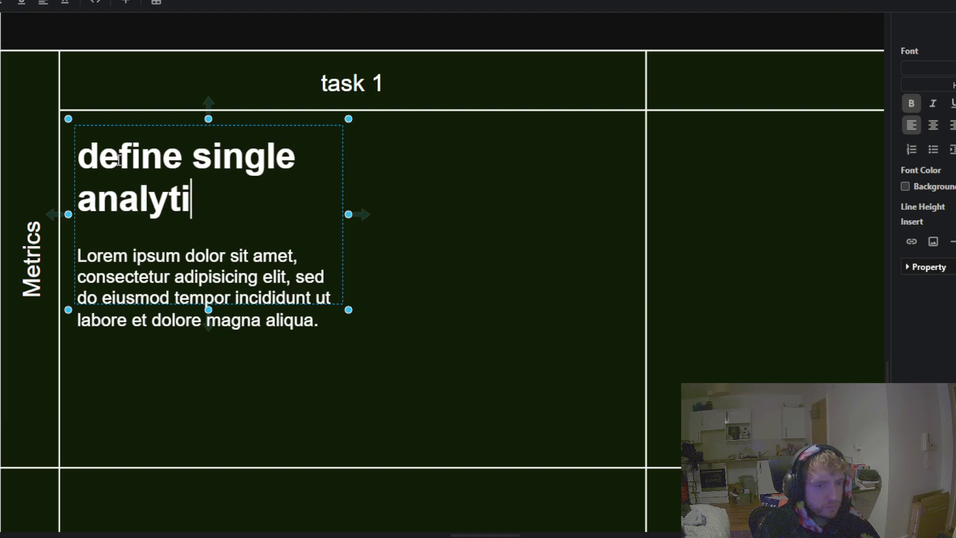
type("cs event")
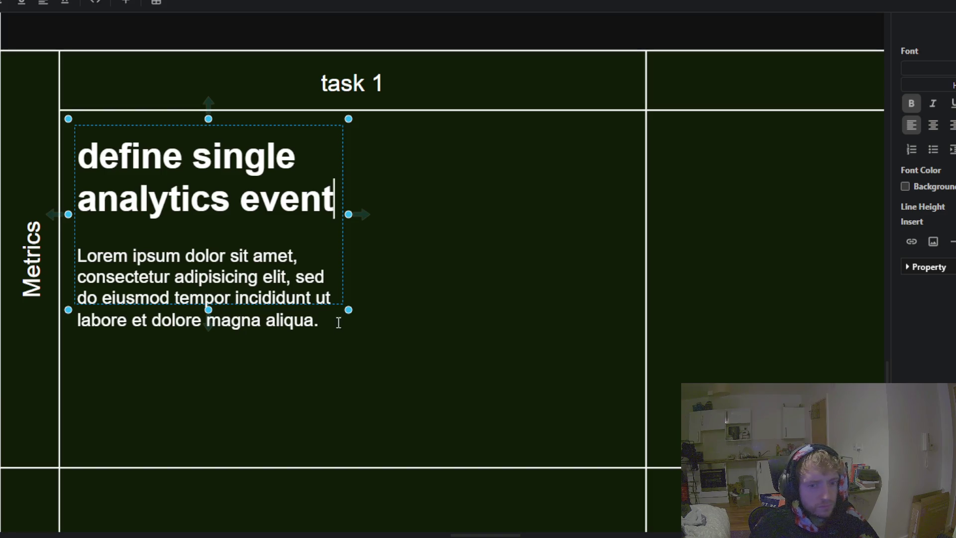
Step: Widen the text block across the task 1 cell and delete the Lorem placeholder paragraph
left_click_drag(348, 309, 643, 453)
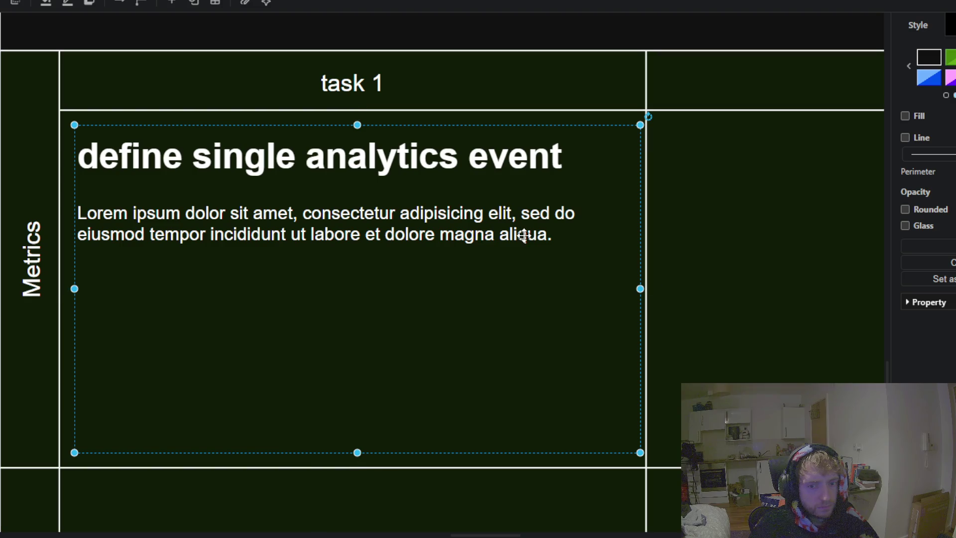
double_click(523, 236)
left_click(551, 234)
left_click_drag(554, 234, 107, 212)
key("BackSpace")
key("BackSpace")
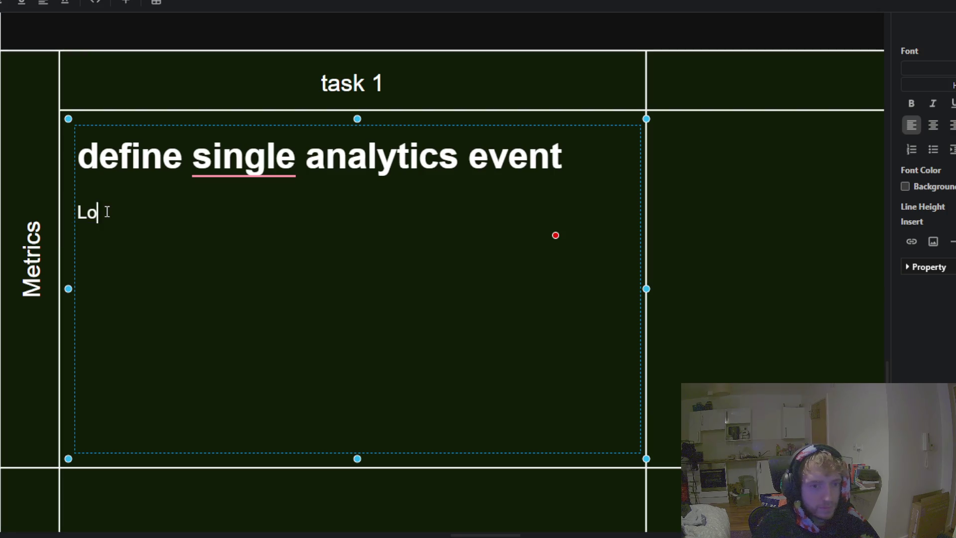
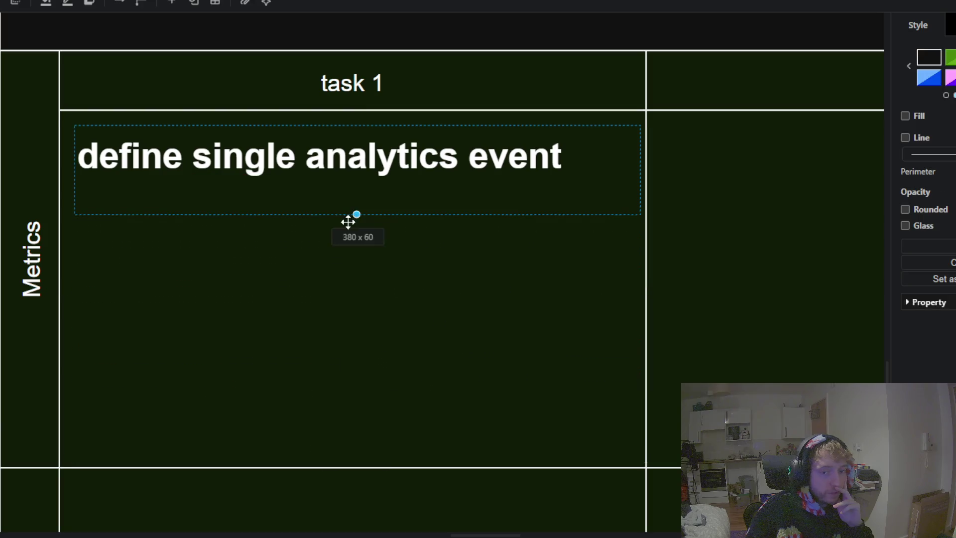
Step: Shrink the event text box and place a duplicate just below it in the task 1 cell
left_click_drag(359, 459, 357, 215)
mouse_move(303, 156)
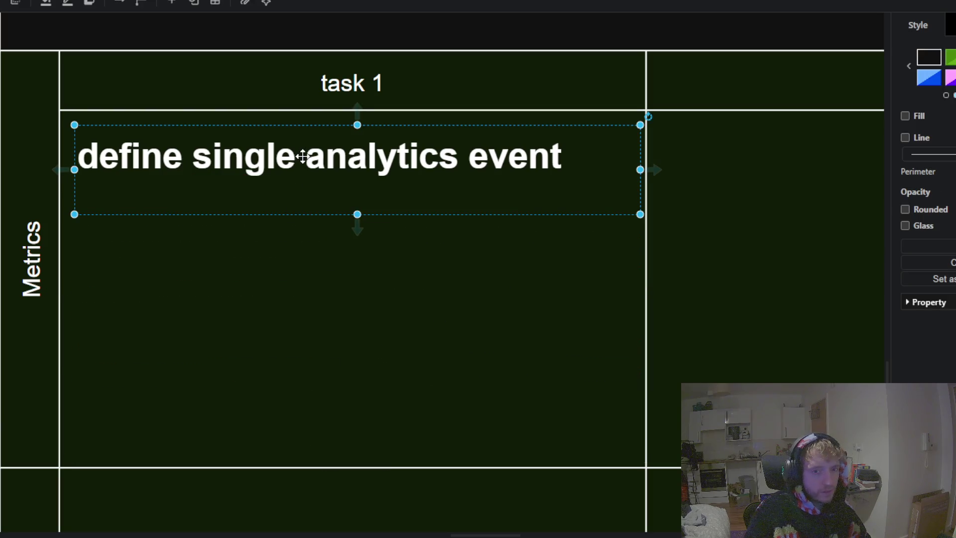
left_click(262, 245)
key("ctrl+v")
left_click_drag(321, 333, 164, 246)
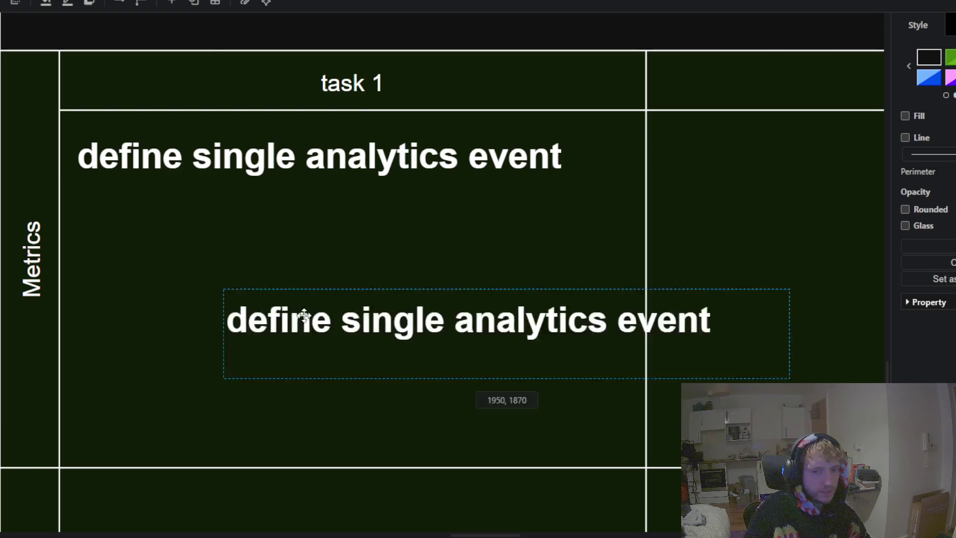
Step: Retype the copy so it reads "define single event... event"
double_click(394, 250)
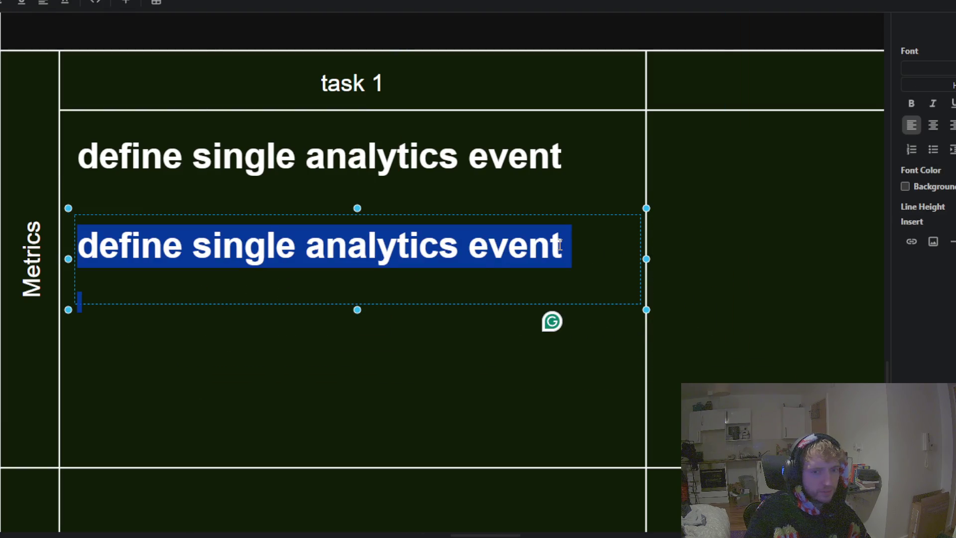
left_click(560, 246)
key("BackSpace")
key("BackSpace")
key("BackSpace")
key("BackSpace")
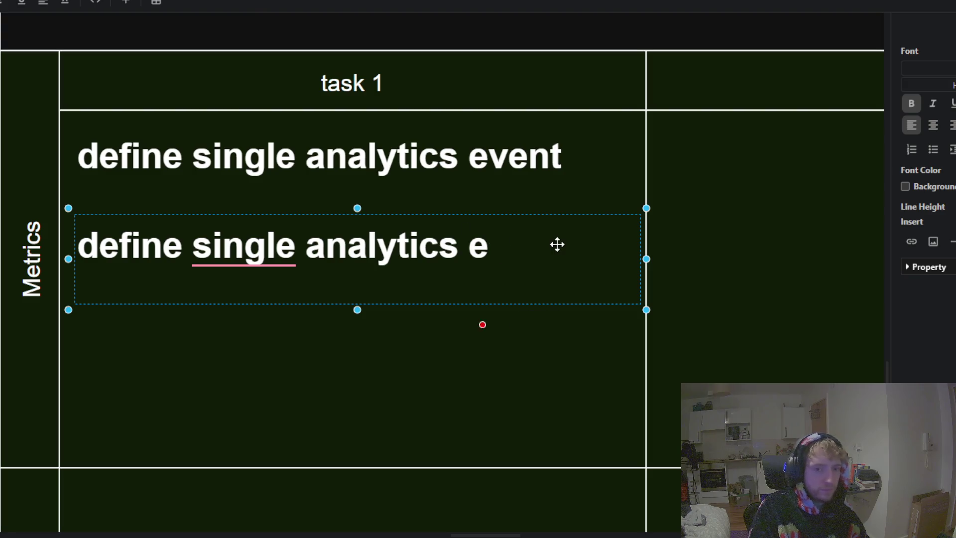
key("BackSpace")
key("BackSpace")
key("BackSpace")
key("BackSpace")
key("BackSpace")
key("BackSpace")
key("BackSpace")
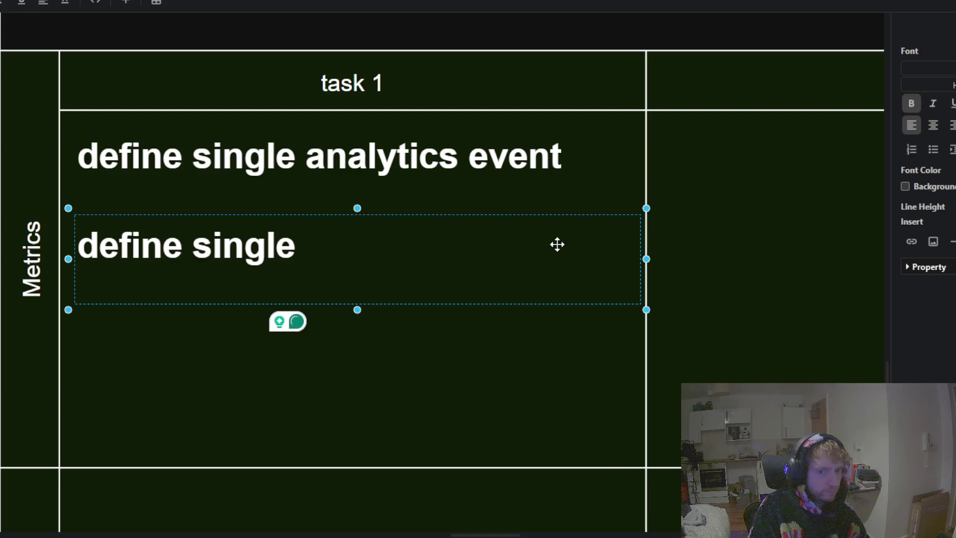
type("event,,")
key("BackSpace")
key("BackSpace")
key("BackSpace")
type("... e")
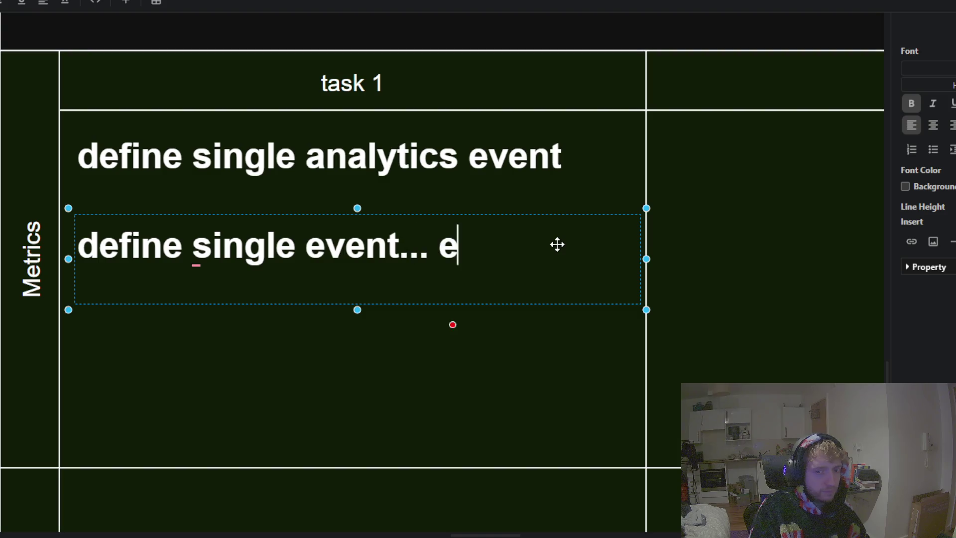
type("vent")
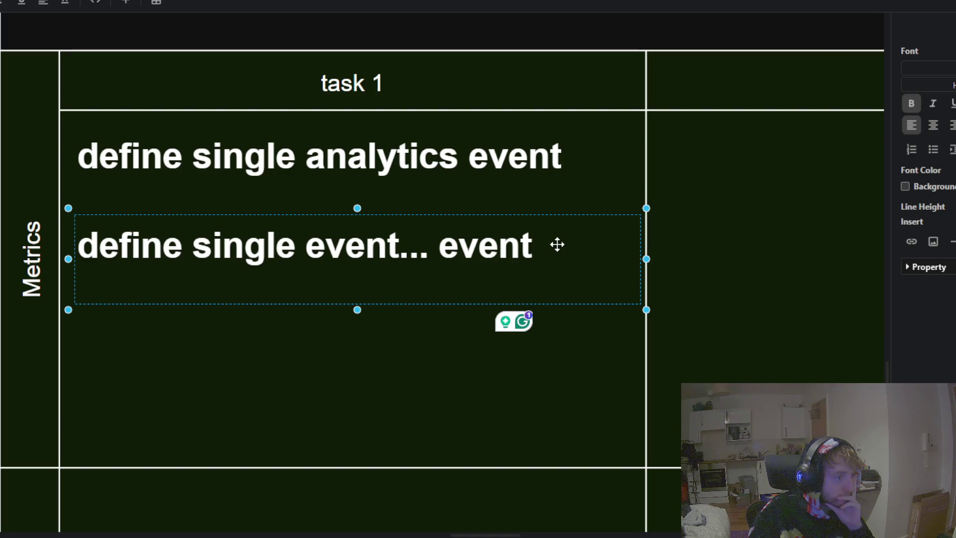
left_click(277, 375)
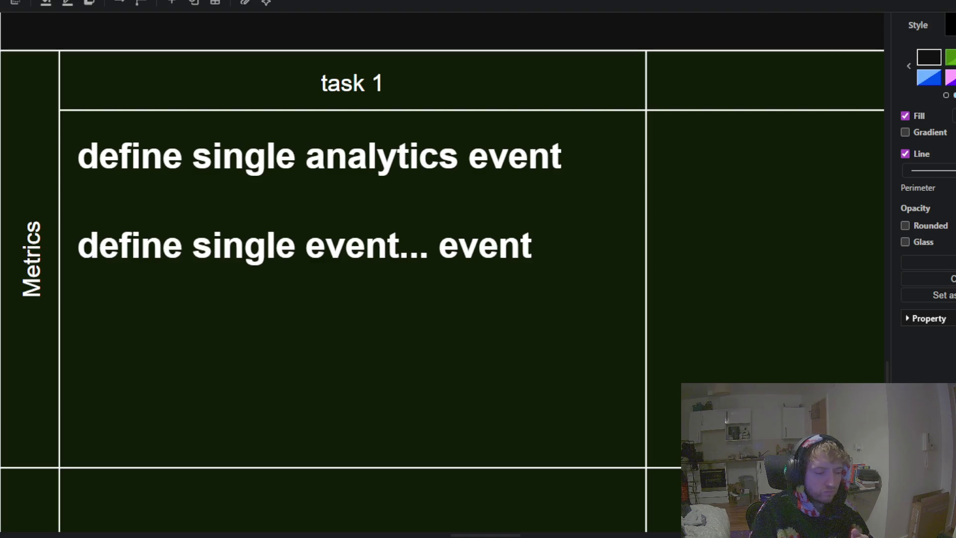
scroll(508, 218, "down", 1)
scroll(218, 429, "down", 1)
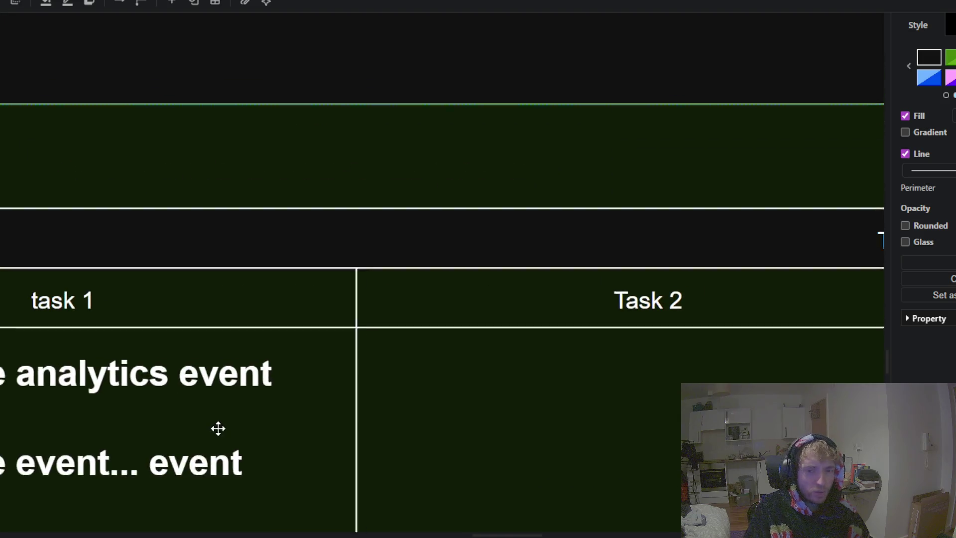
scroll(478, 129, "down", 3)
Step: Duplicate the models box and line the copy up beside the analytics box
left_click(478, 128)
scroll(316, 352, "up", 5)
scroll(315, 351, "right", 3)
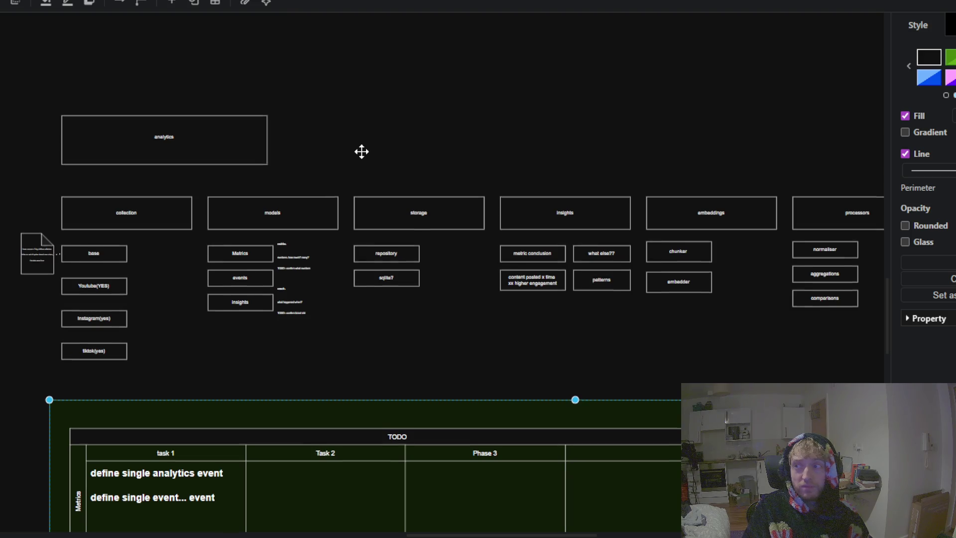
scroll(362, 150, "up", 2)
scroll(391, 187, "up", 2)
left_click(309, 267)
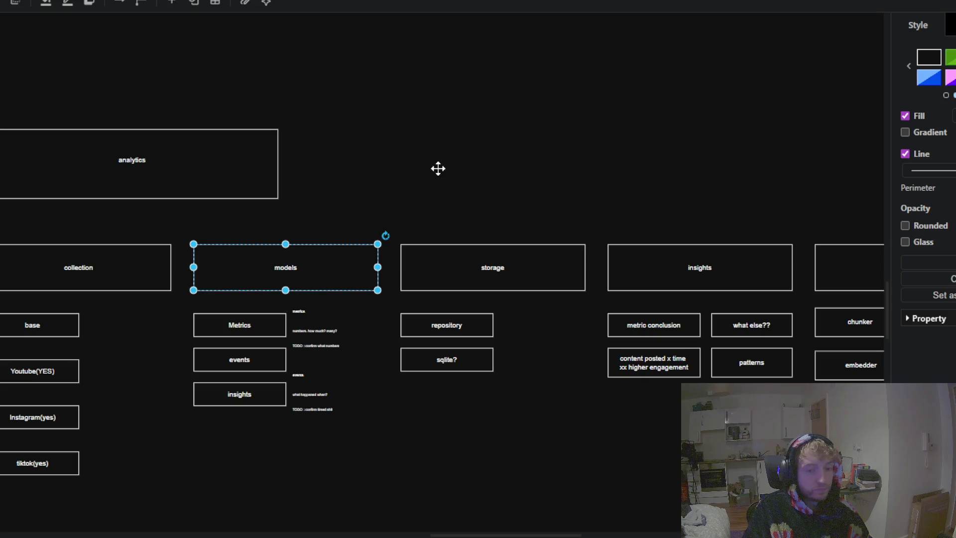
left_click(427, 157)
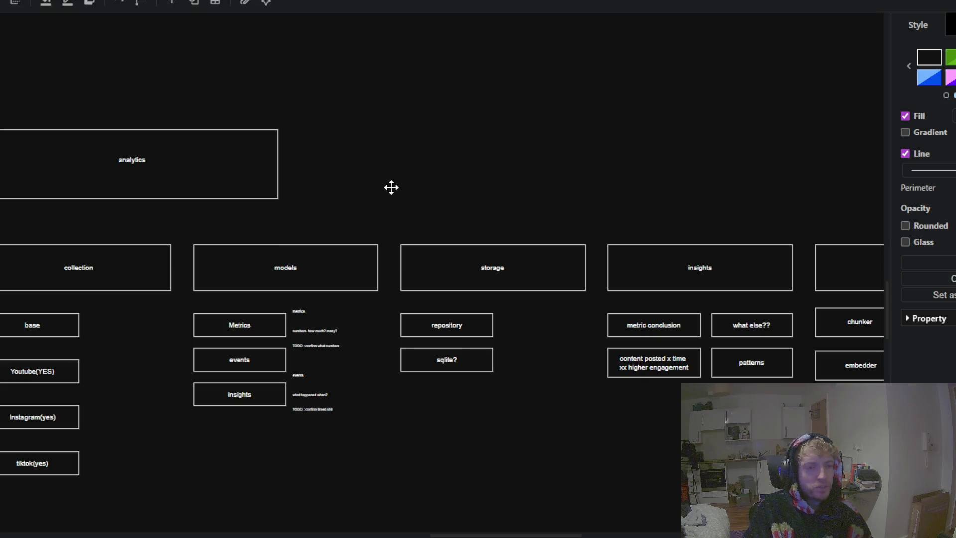
left_click(319, 255)
key("ctrl+c")
key("ctrl+v")
mouse_move(452, 146)
left_mouse_down()
mouse_move(368, 170)
mouse_move(375, 164)
left_mouse_up()
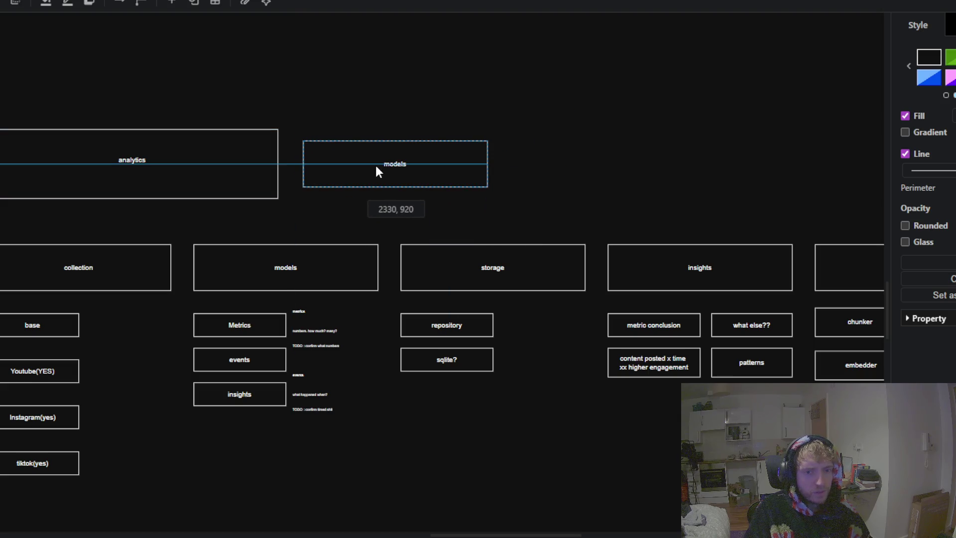
Step: Rename the copied box's label to /tests
double_click(400, 163)
type("ly")
key("BackSpace")
type("tests")
left_click(636, 202)
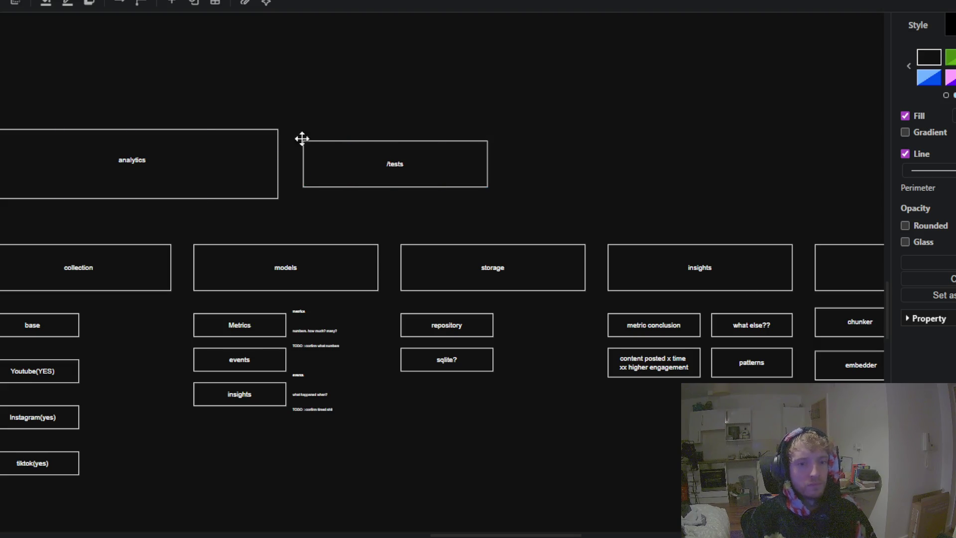
scroll(373, 97, "down", 2)
scroll(420, 119, "down", 3)
scroll(455, 123, "down", 3)
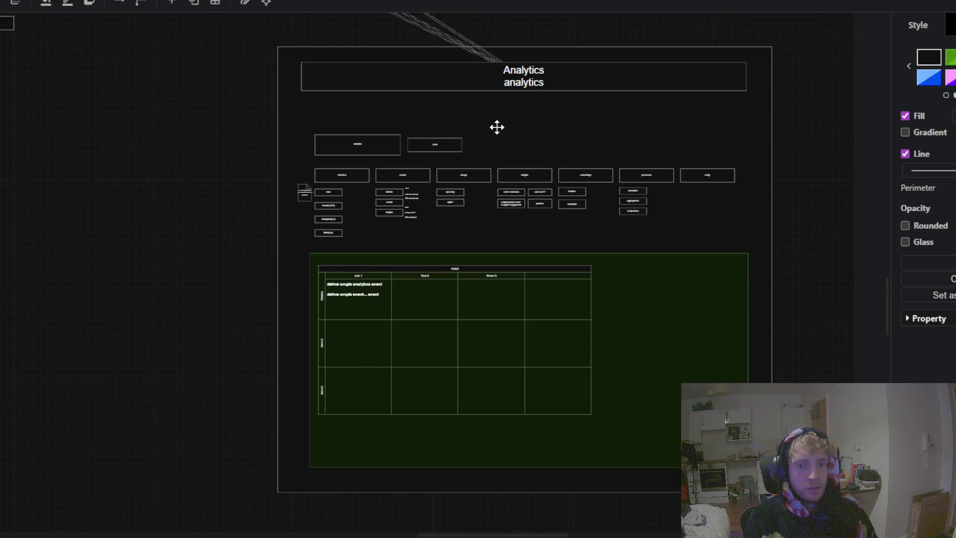
left_click_drag(496, 127, 426, 208)
scroll(214, 271, "up", 4)
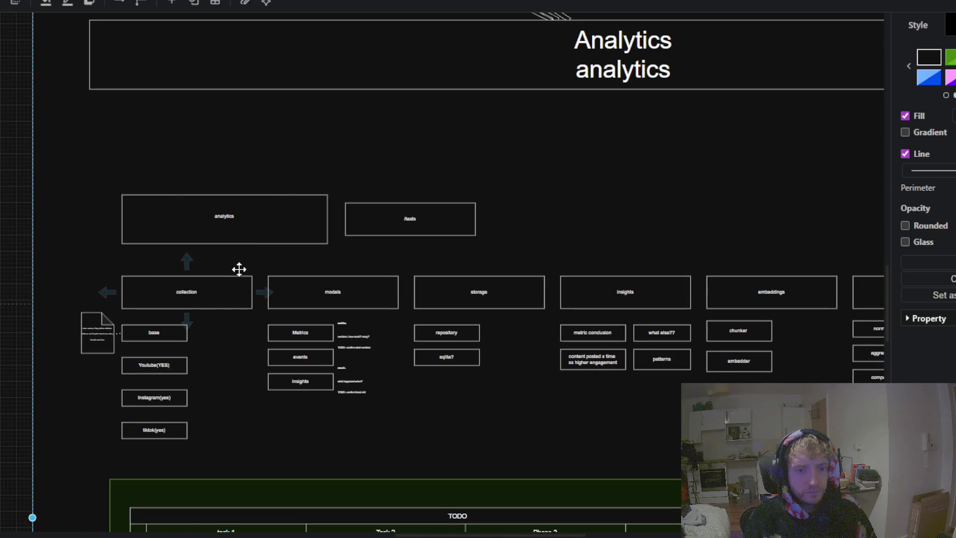
scroll(495, 157, "down", 2)
scroll(448, 161, "right", 2)
left_click(313, 177)
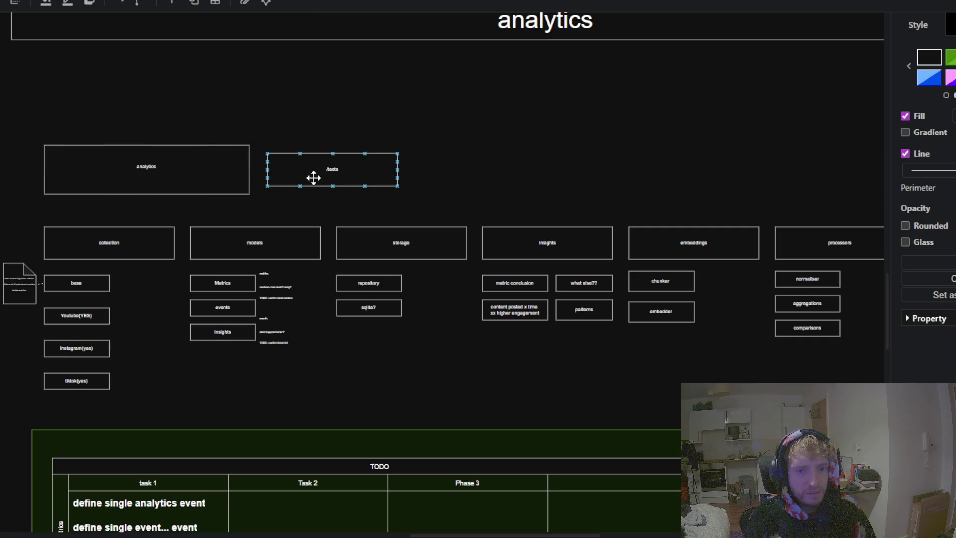
left_click(286, 214)
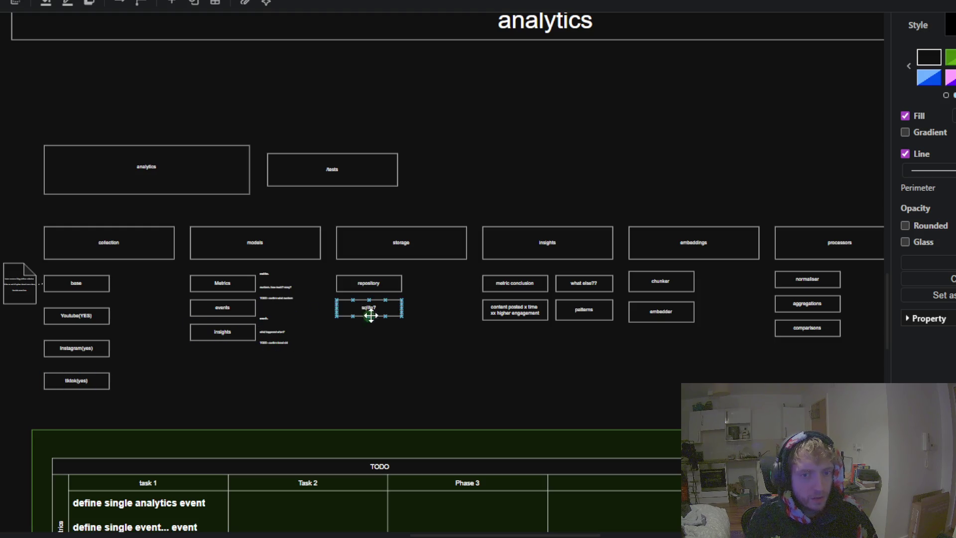
scroll(403, 361, "right", 5)
Step: Pan across the analytics diagram to bring the TODO table into view
left_click_drag(259, 371, 369, 353)
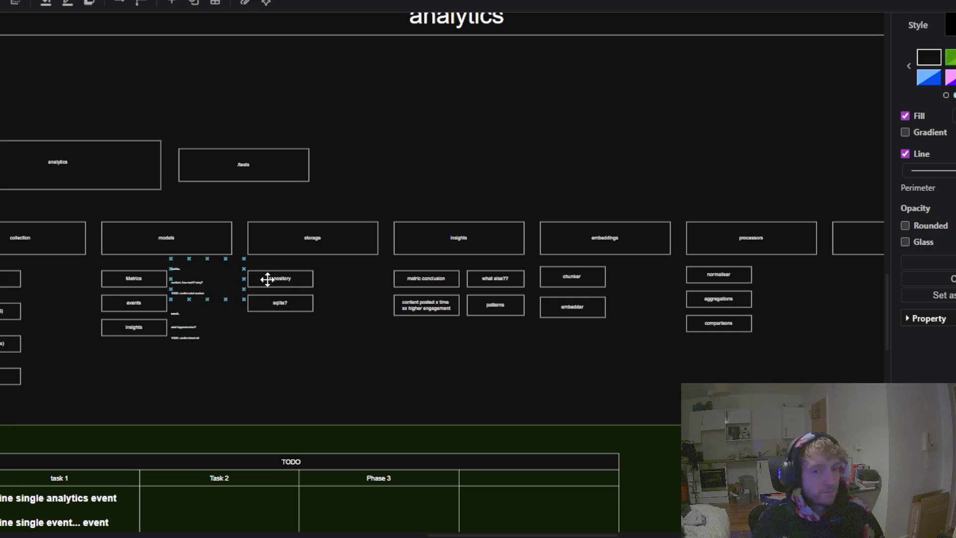
mouse_move(446, 173)
left_mouse_down()
mouse_move(428, 205)
mouse_move(471, 229)
mouse_move(505, 217)
mouse_move(589, 279)
mouse_move(660, 194)
mouse_move(696, 24)
left_mouse_up()
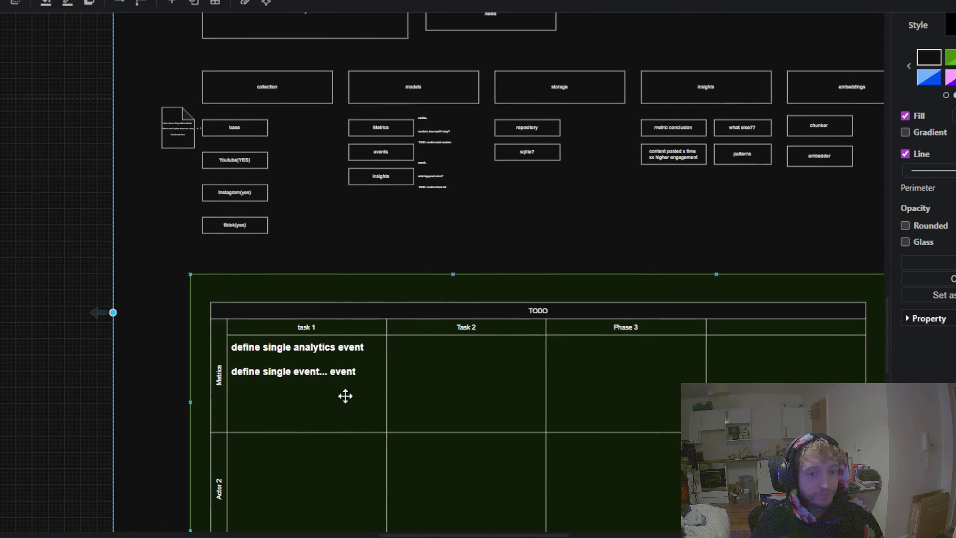
Step: Frame the TODO table in view and pick the "define single event... event" task text
mouse_move(334, 397)
left_mouse_down()
mouse_move(316, 353)
mouse_move(302, 387)
left_mouse_up()
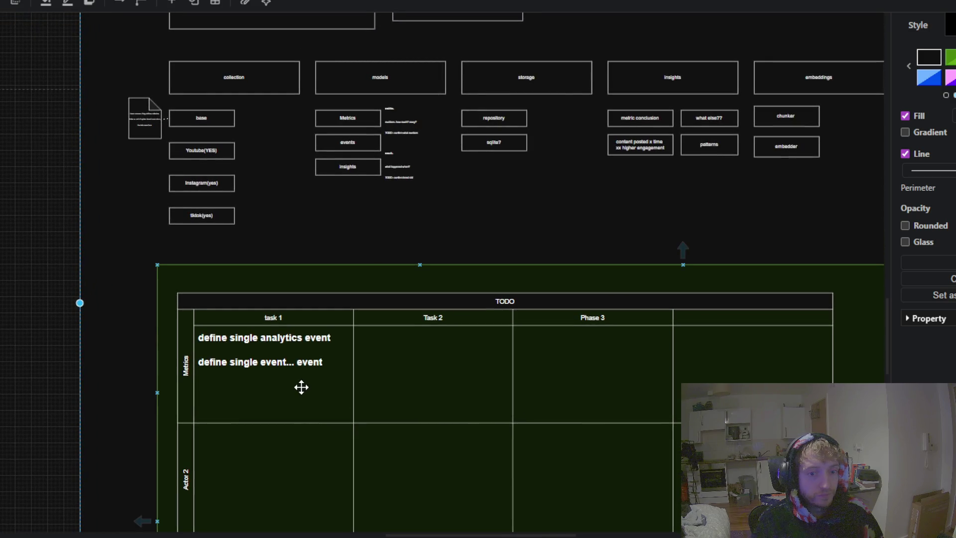
left_click(300, 366)
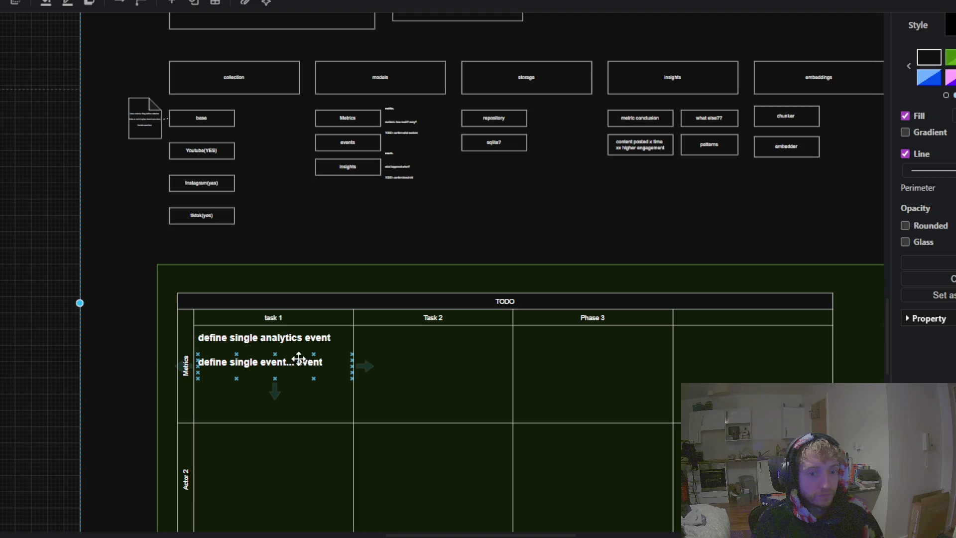
mouse_move(341, 166)
left_mouse_down()
mouse_move(329, 305)
mouse_move(367, 122)
left_mouse_up()
scroll(297, 295, "up", 2)
scroll(296, 294, "up", 1)
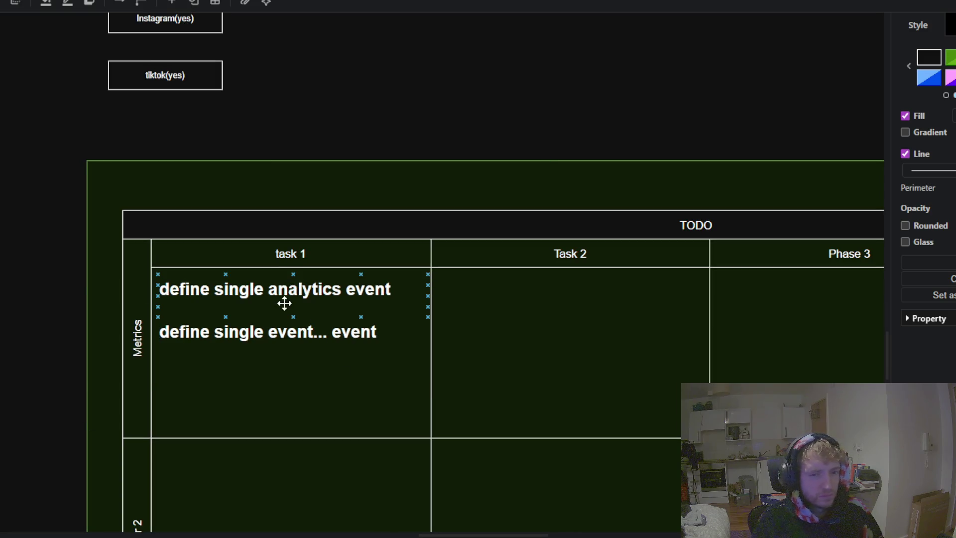
Step: Change the first task 1 note to "define single analytics/models/metrics event"
left_click(303, 291)
double_click(302, 291)
left_click(342, 289)
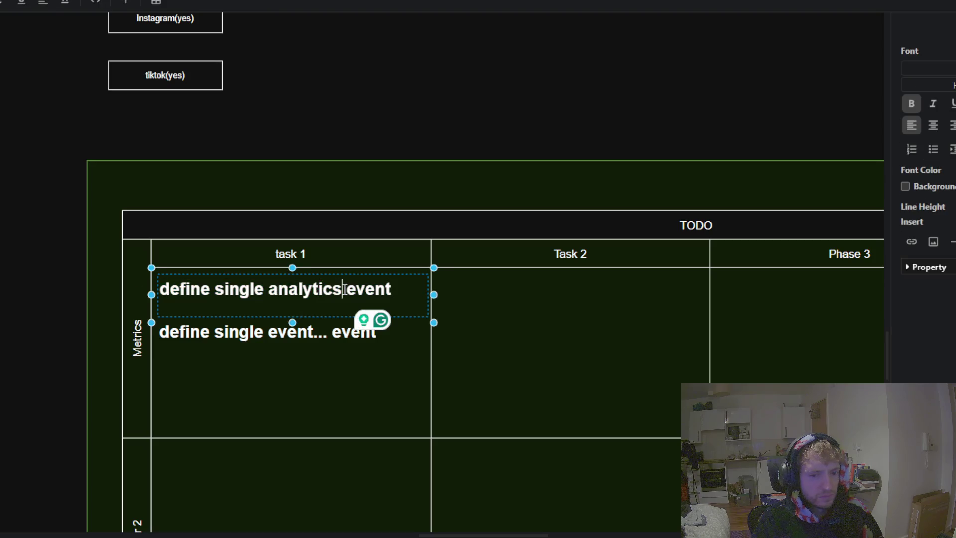
scroll(441, 303, "up", 6)
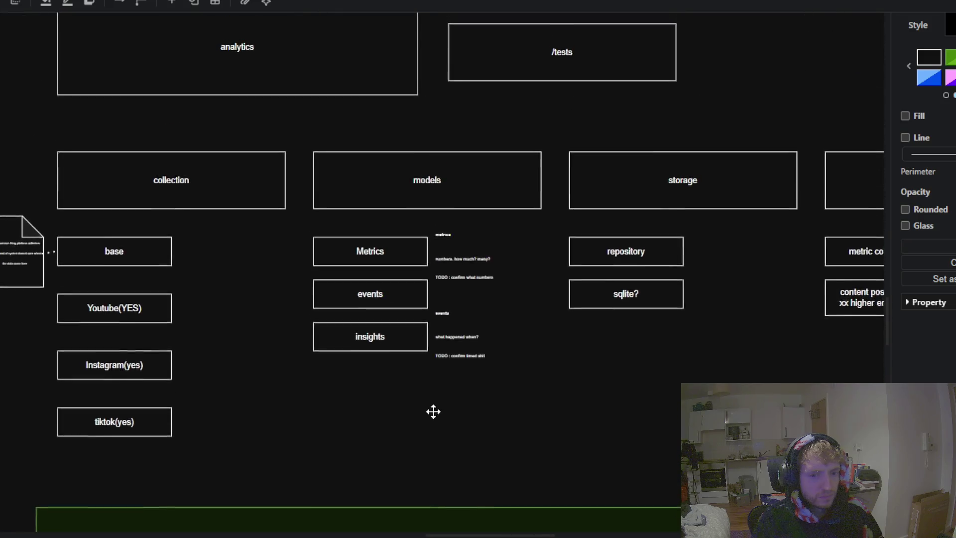
scroll(433, 429, "down", 5)
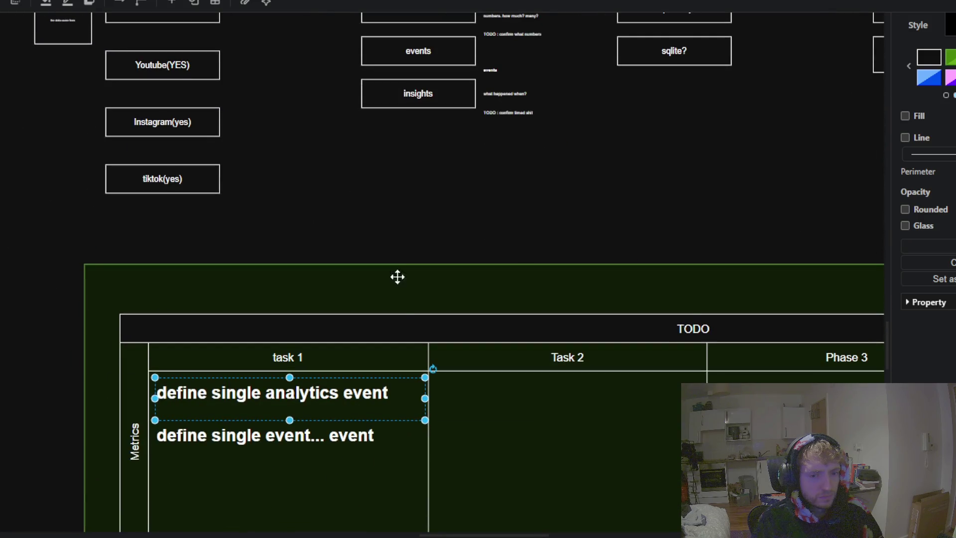
double_click(340, 393)
left_click(351, 389)
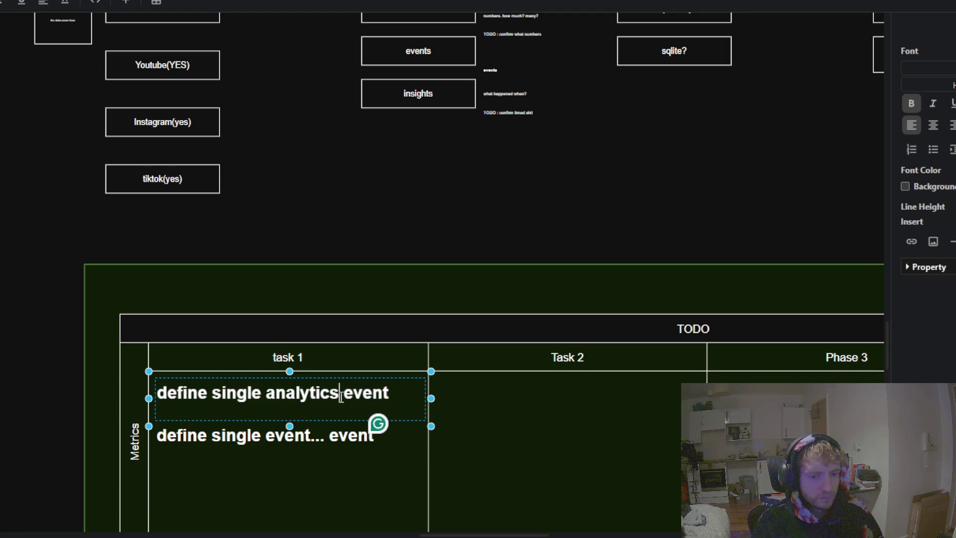
type("/models/")
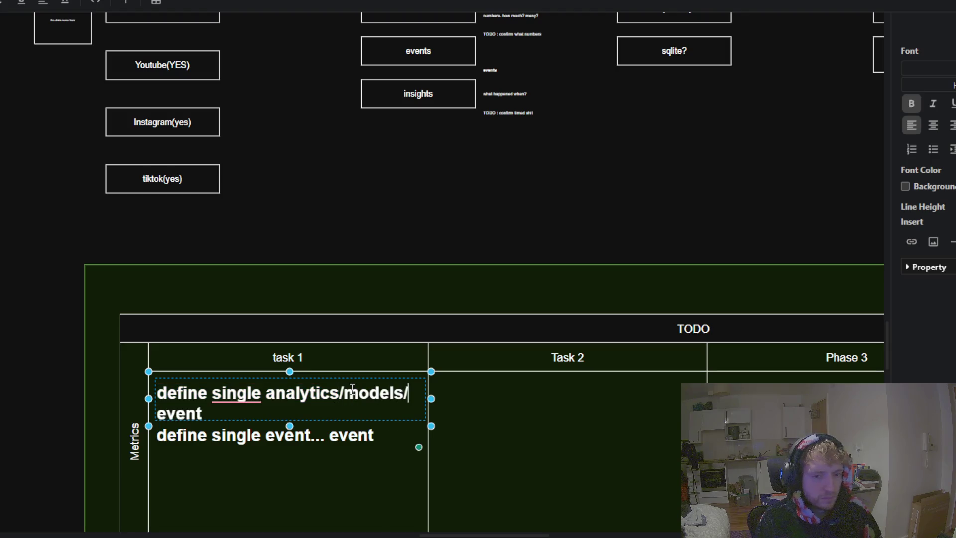
type("metrics")
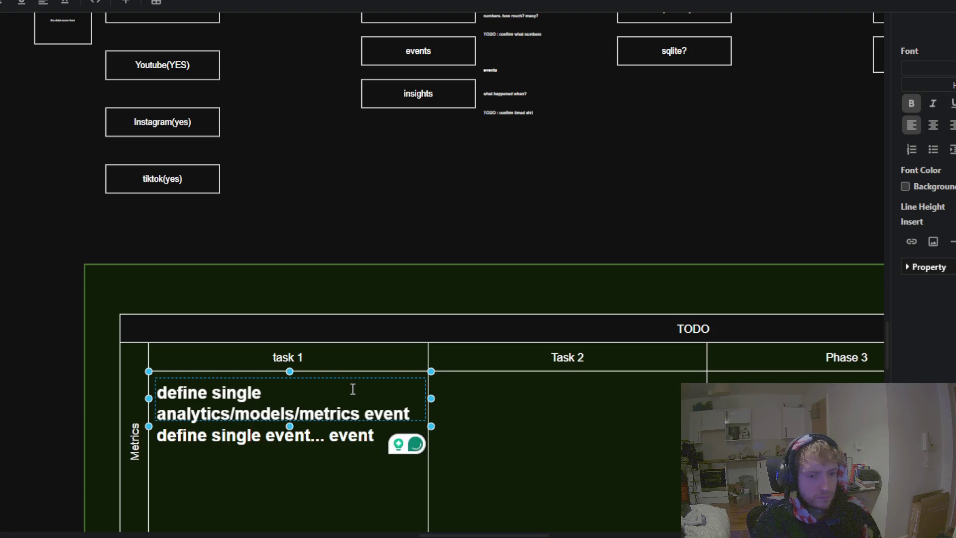
left_click_drag(399, 172, 369, 181)
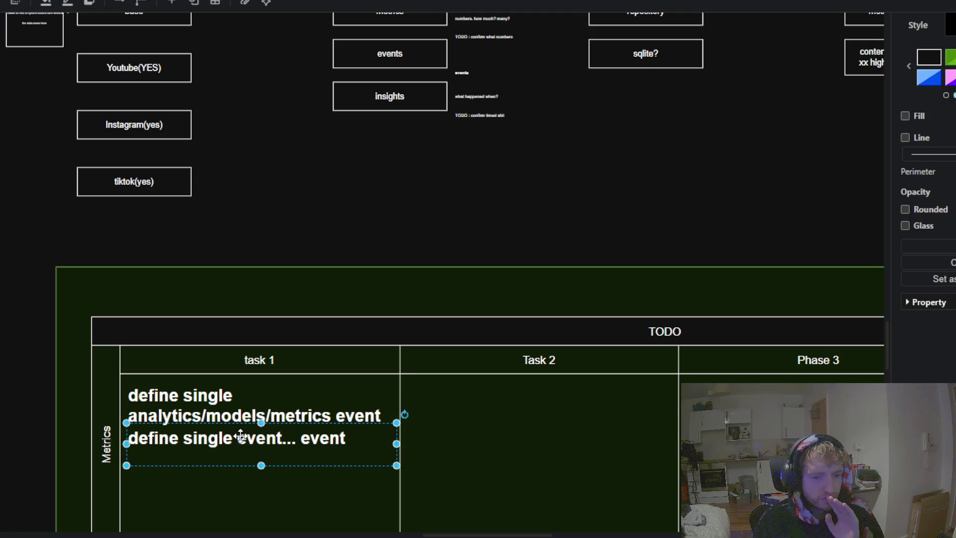
Step: Change the second note to "define single analytics/models/ event... event"
double_click(242, 439)
left_click(239, 441)
type("anal")
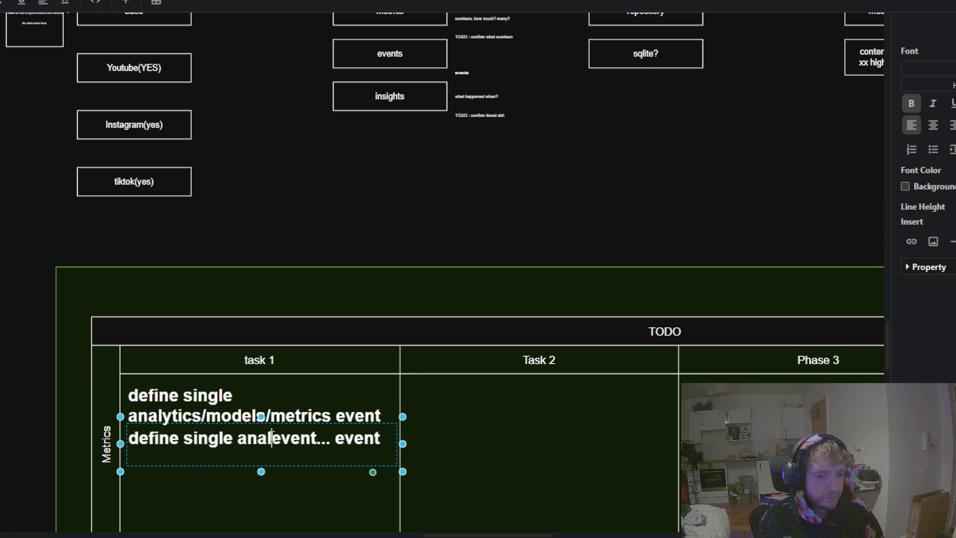
type("ytics/models")
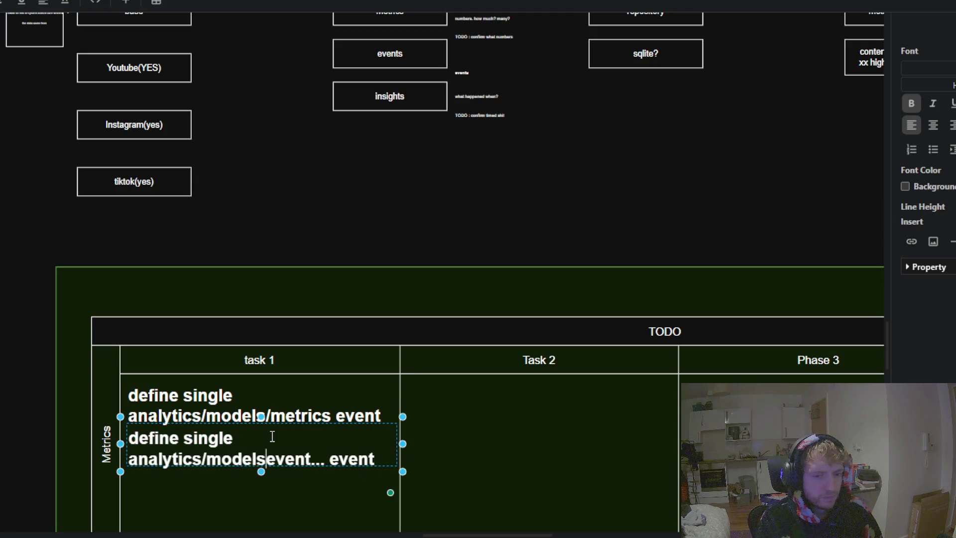
type("/")
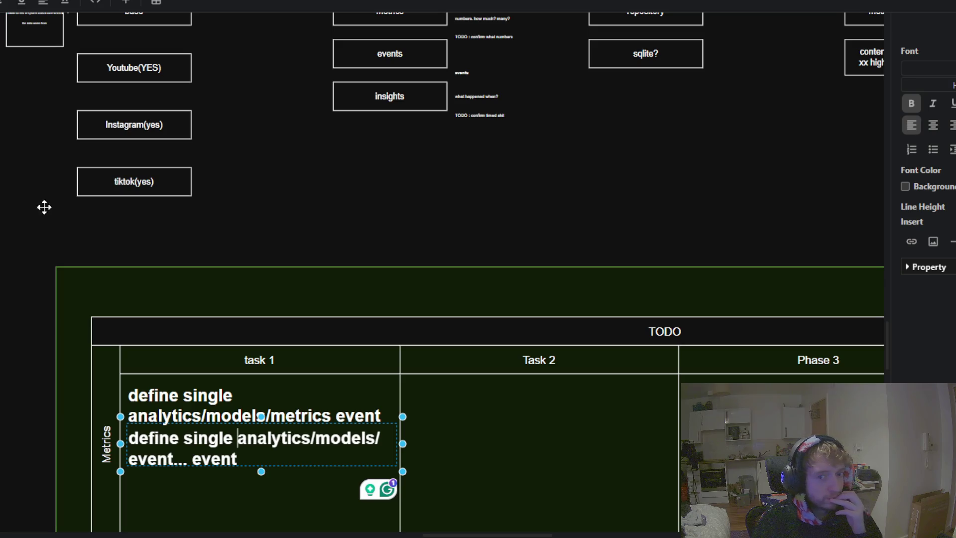
left_click(396, 223)
mouse_move(396, 223)
left_mouse_down()
mouse_move(350, 333)
mouse_move(391, 212)
mouse_move(389, 136)
mouse_move(266, 428)
left_mouse_up()
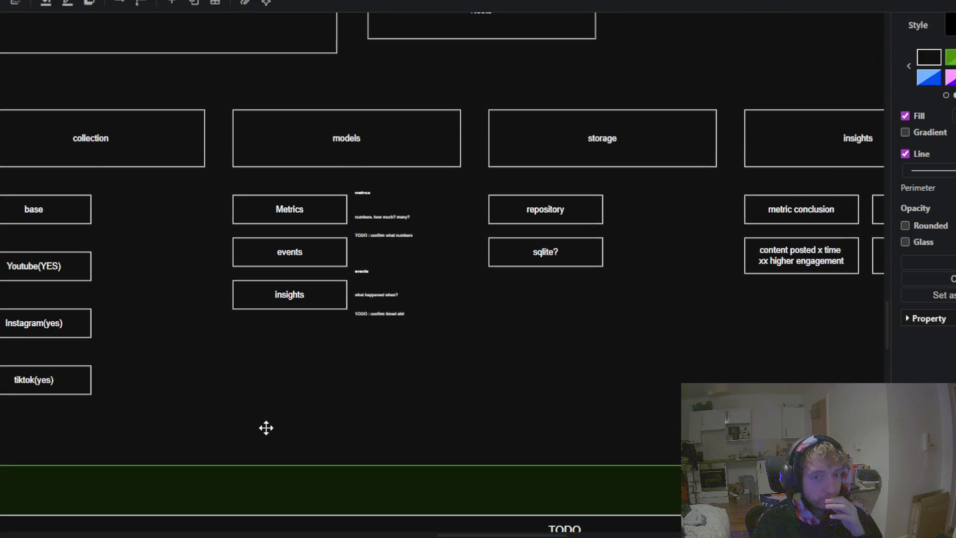
left_click(258, 207)
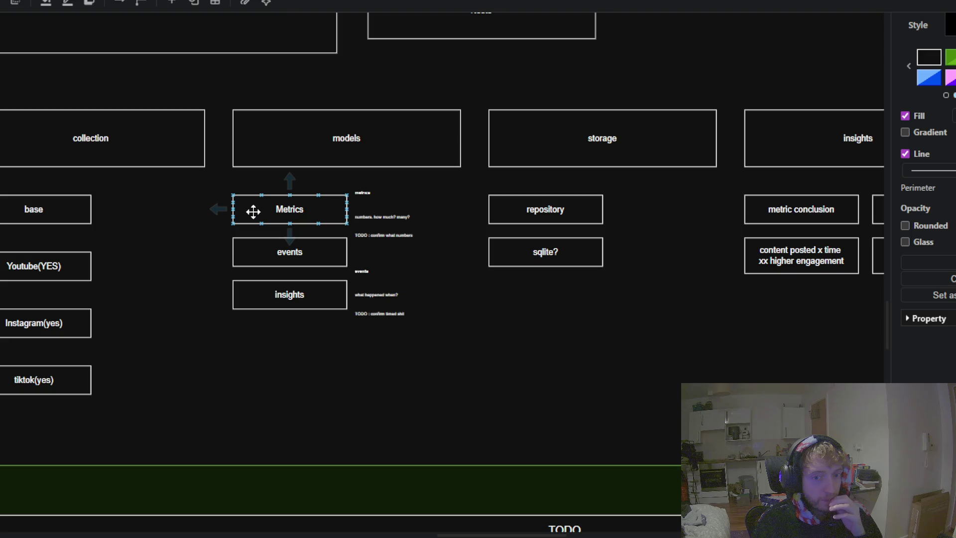
left_click_drag(153, 359, 305, 80)
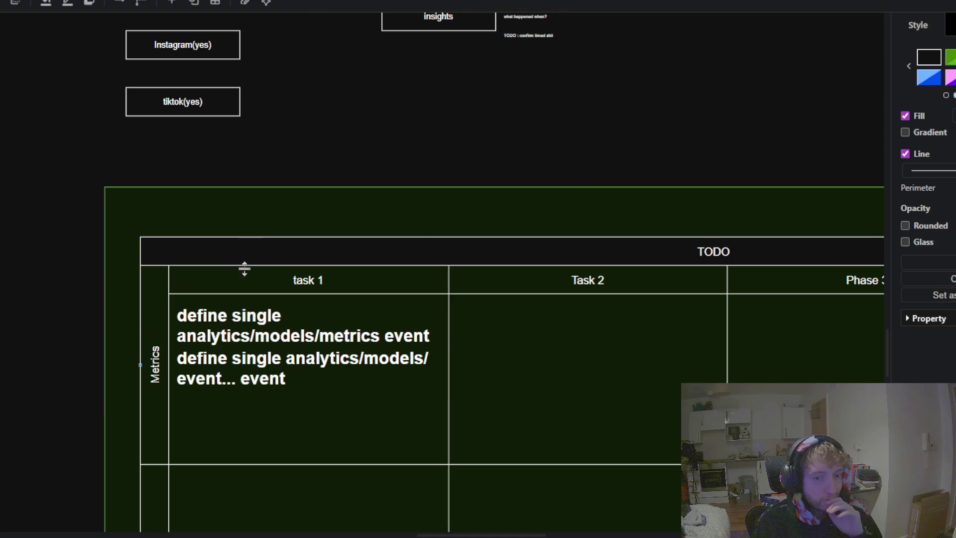
mouse_move(310, 321)
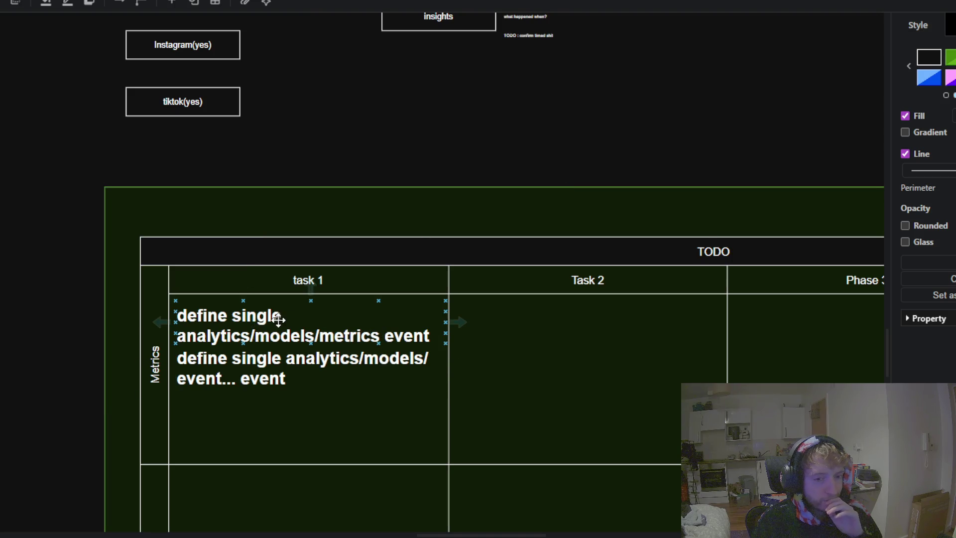
scroll(75, 284, "down", 5)
scroll(275, 263, "down", 3, "ctrl")
scroll(275, 263, "down", 3, "ctrl")
scroll(279, 359, "down", 10)
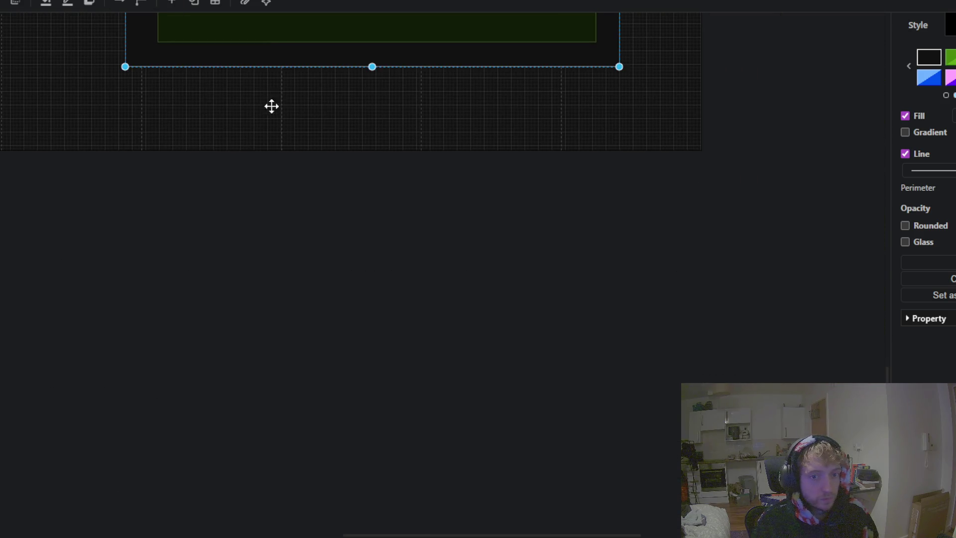
mouse_move(372, 67)
left_mouse_down()
mouse_move(372, 433)
mouse_move(399, 515)
left_mouse_up()
left_click(40, 145)
scroll(70, 139, "up", 5)
mouse_move(70, 140)
left_mouse_down()
mouse_move(79, 394)
mouse_move(94, 235)
mouse_move(103, 271)
mouse_move(9, 322)
left_mouse_up()
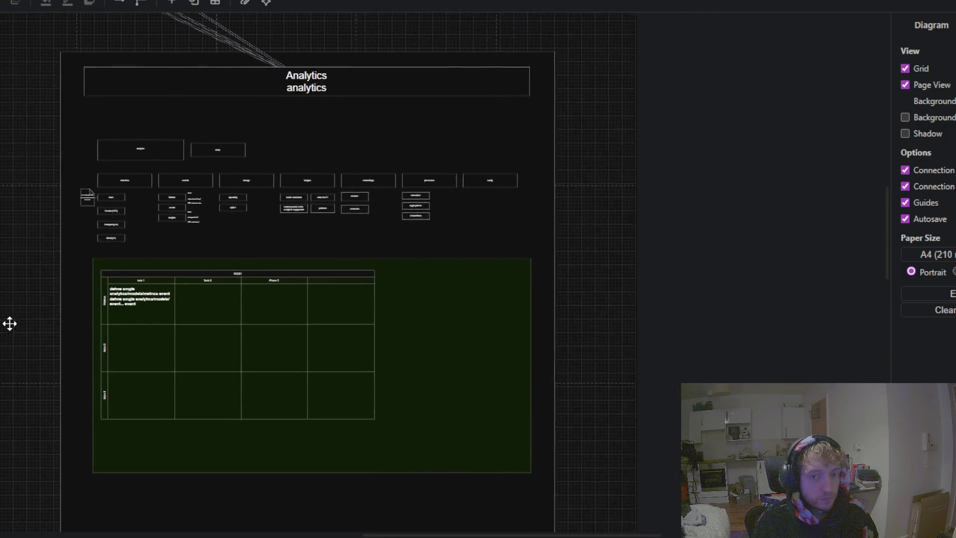
scroll(326, 217, "down", 3)
left_click(461, 320)
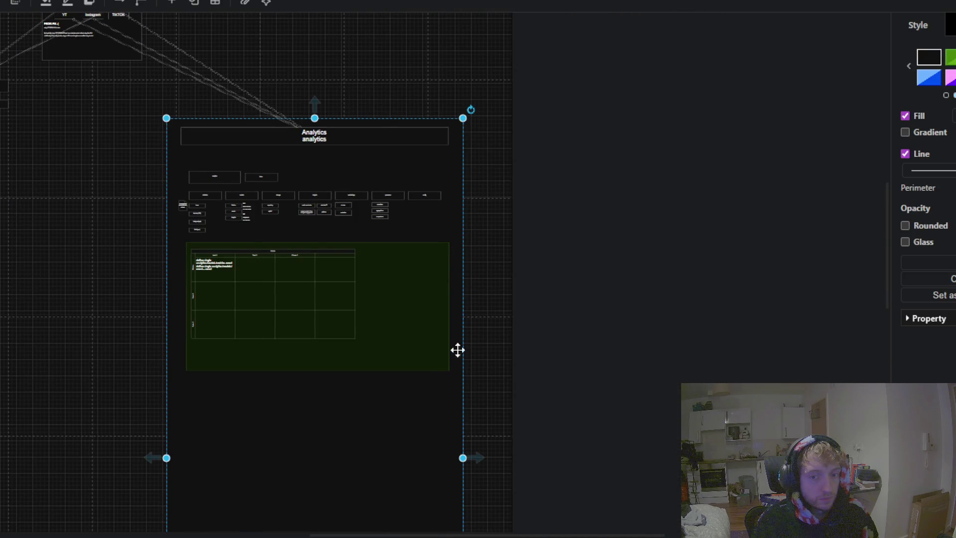
left_click_drag(462, 458, 769, 458)
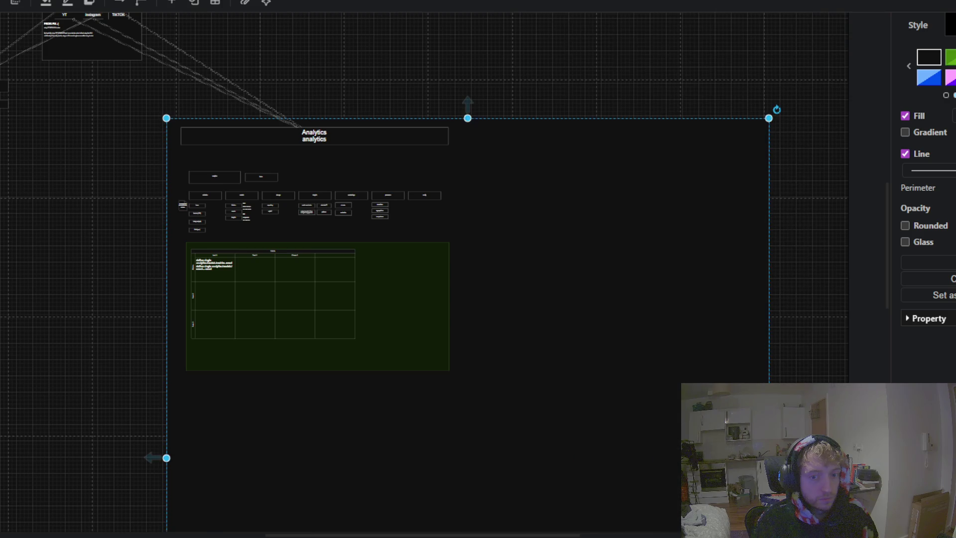
left_click(141, 312)
mouse_move(141, 312)
left_mouse_down()
mouse_move(38, 314)
mouse_move(324, 478)
mouse_move(183, 197)
left_mouse_up()
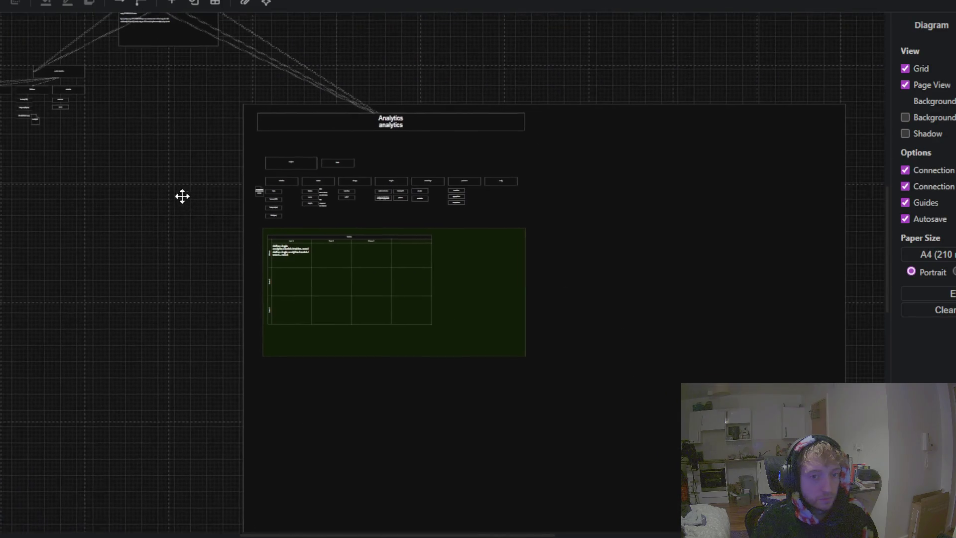
scroll(321, 198, "up", 4)
scroll(195, 239, "up", 3)
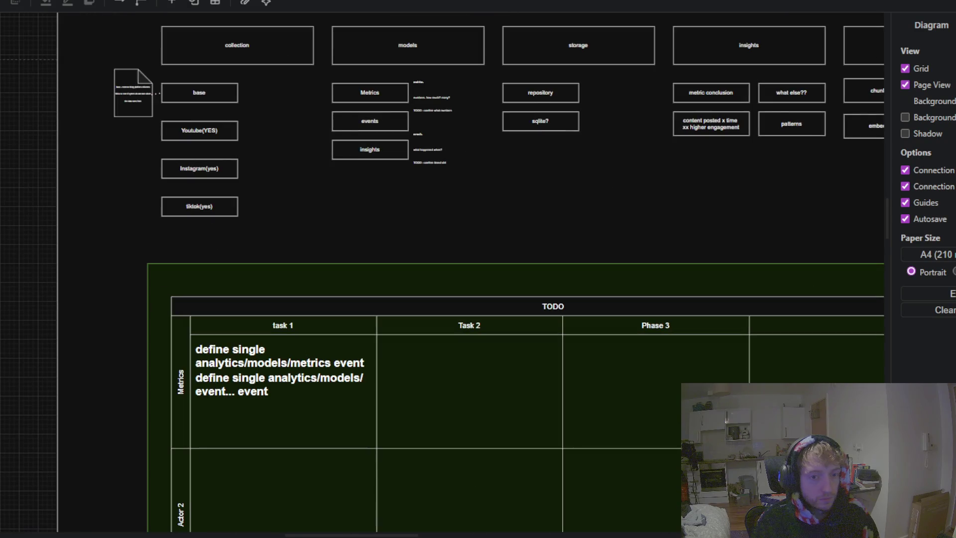
scroll(478, 269, "up", 3)
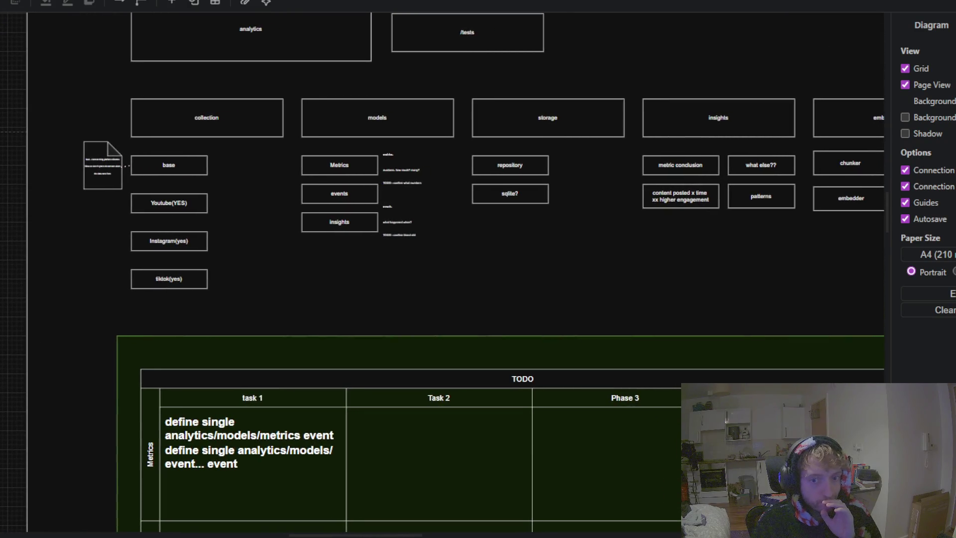
scroll(442, 272, "down", 1)
scroll(443, 272, "down", 2)
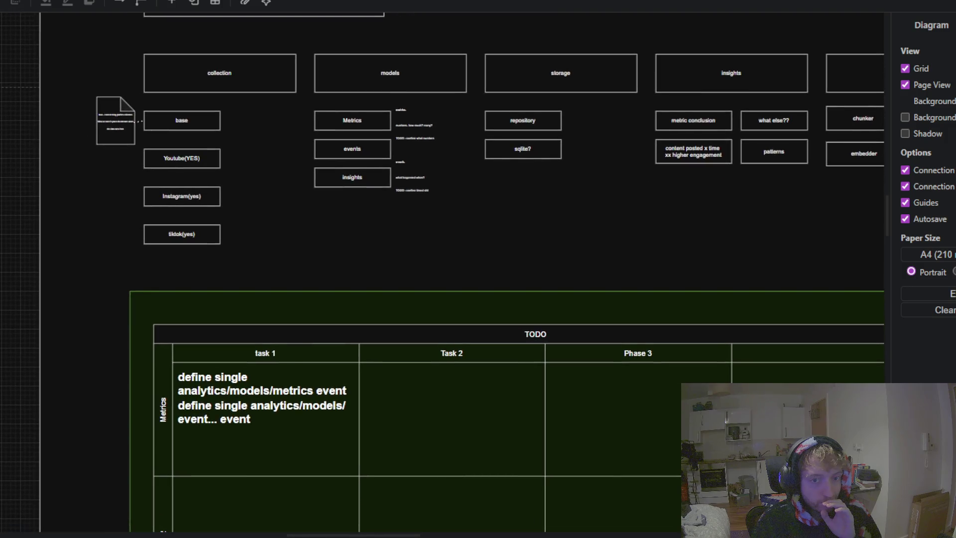
scroll(478, 269, "up", 1)
scroll(478, 269, "down", 1)
scroll(479, 268, "down", 3)
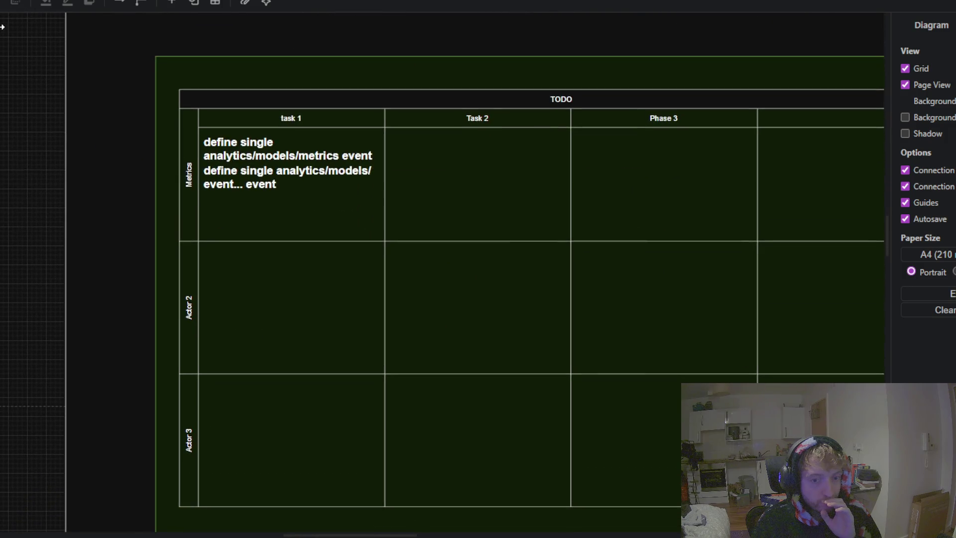
scroll(4, 128, "down", 3)
scroll(3, 113, "down", 1)
scroll(3, 113, "up", 3)
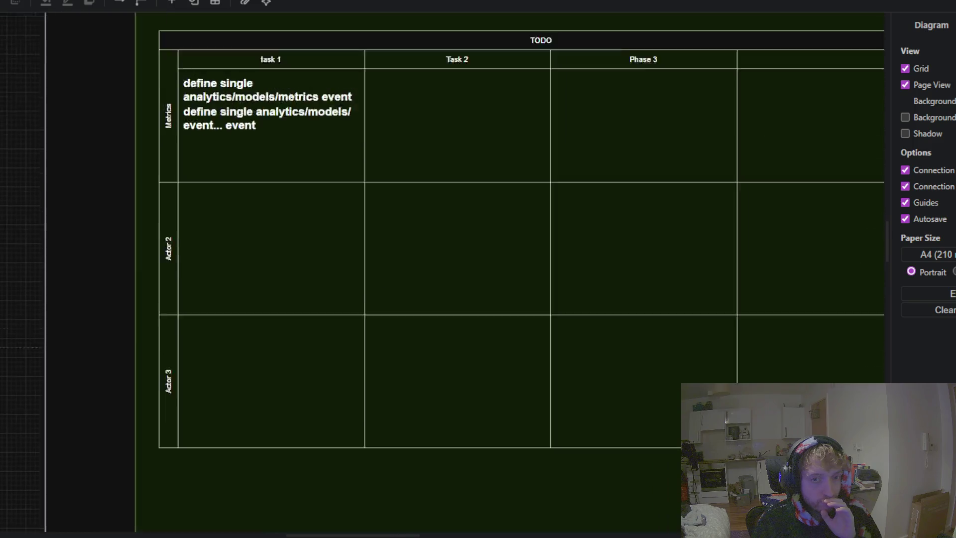
scroll(4, 113, "up", 2)
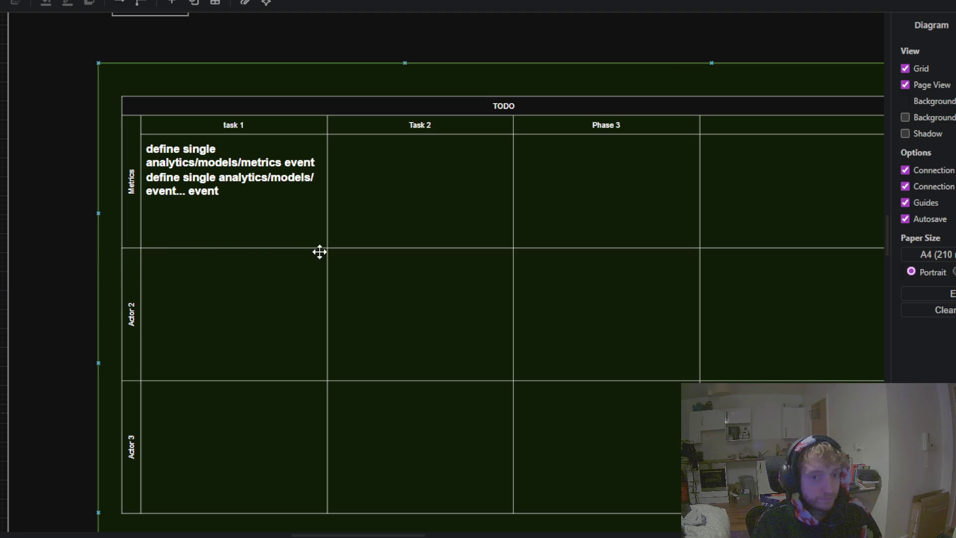
scroll(374, 253, "down", 5)
Step: Select the green container and widen the TODO table inside it
left_click(374, 252)
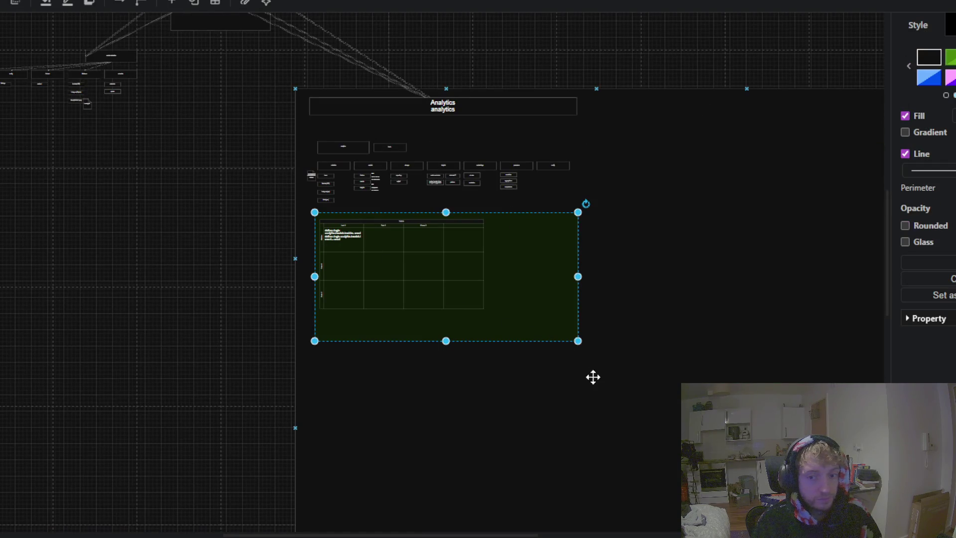
left_click_drag(580, 342, 864, 532)
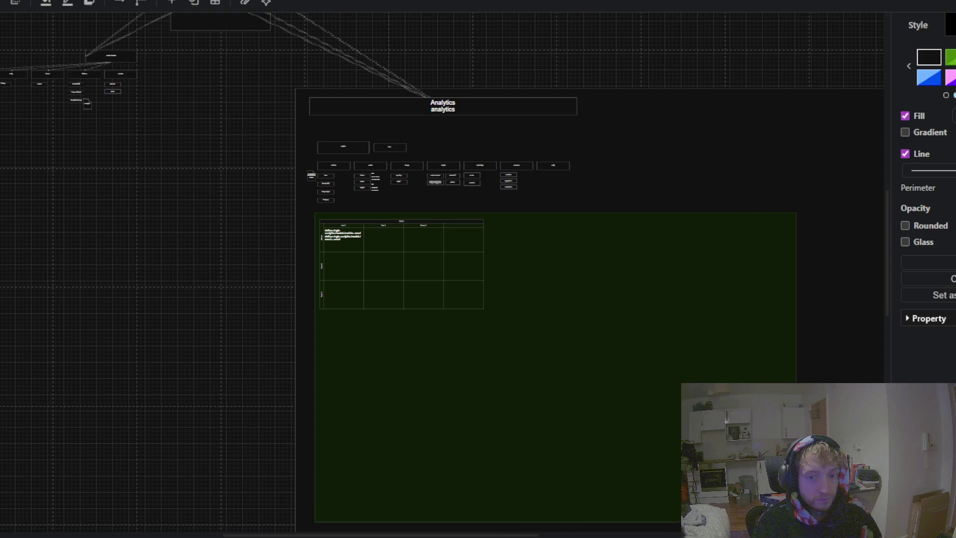
left_click(454, 250)
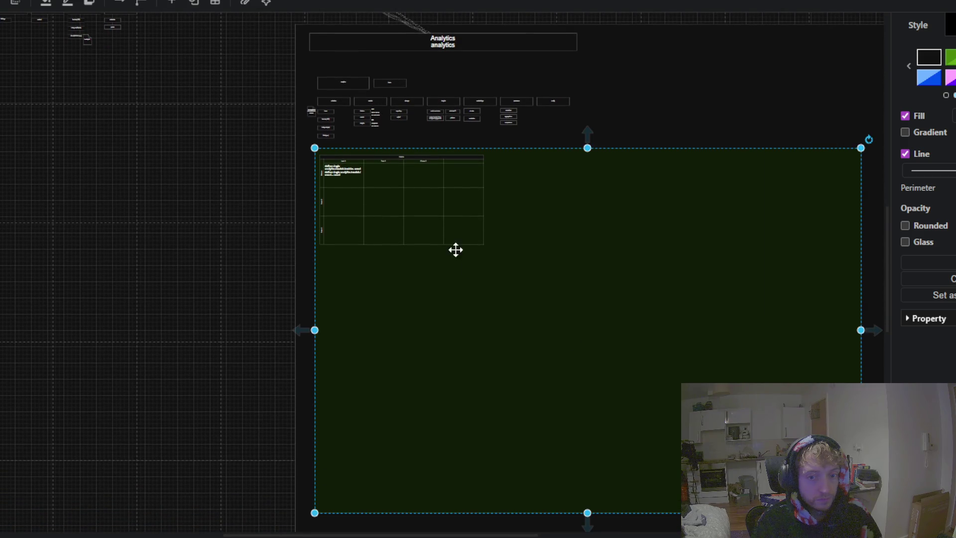
left_click(440, 218)
left_click_drag(491, 251, 669, 404)
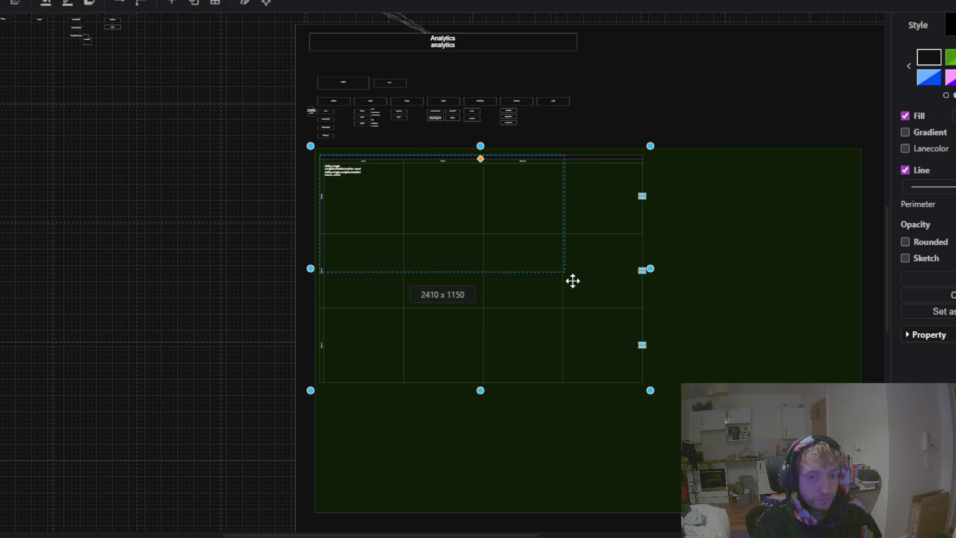
left_click_drag(668, 403, 543, 251)
Step: Deselect the table and bring it back into view
left_click(156, 265)
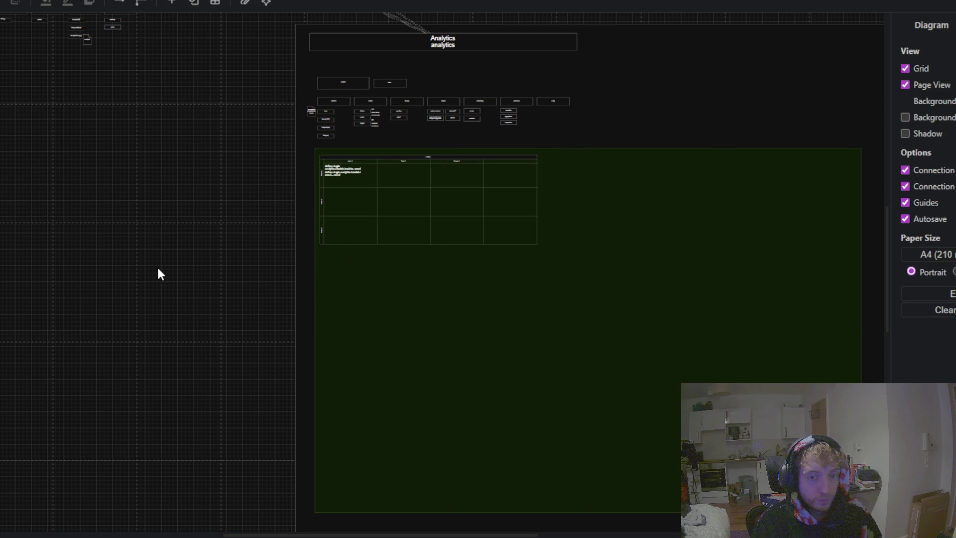
scroll(416, 184, "up", 3)
scroll(388, 184, "up", 4)
scroll(351, 216, "down", 5)
scroll(201, 327, "up", 1)
mouse_move(101, 261)
left_mouse_down()
mouse_move(43, 254)
mouse_move(46, 266)
left_mouse_up()
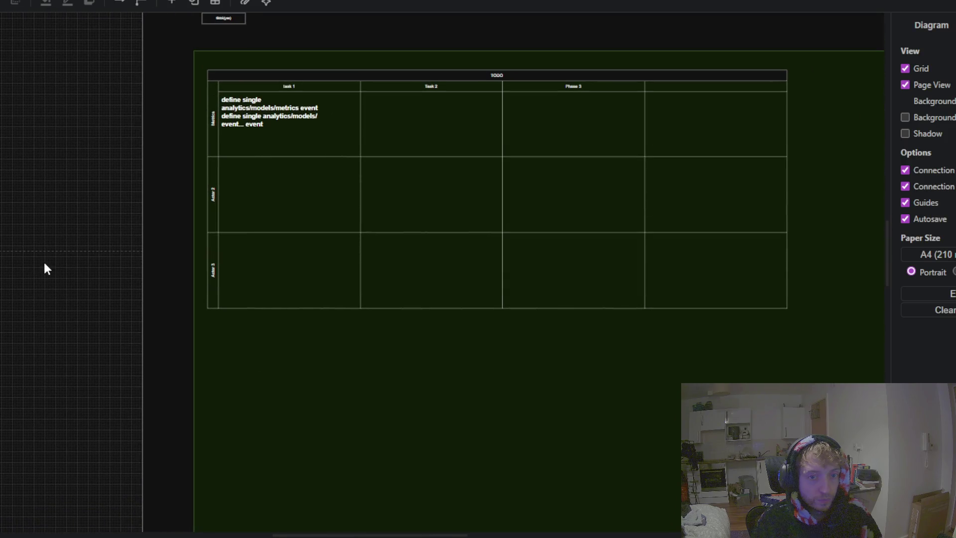
mouse_move(75, 318)
left_mouse_down()
mouse_move(38, 207)
mouse_move(37, 257)
left_mouse_up()
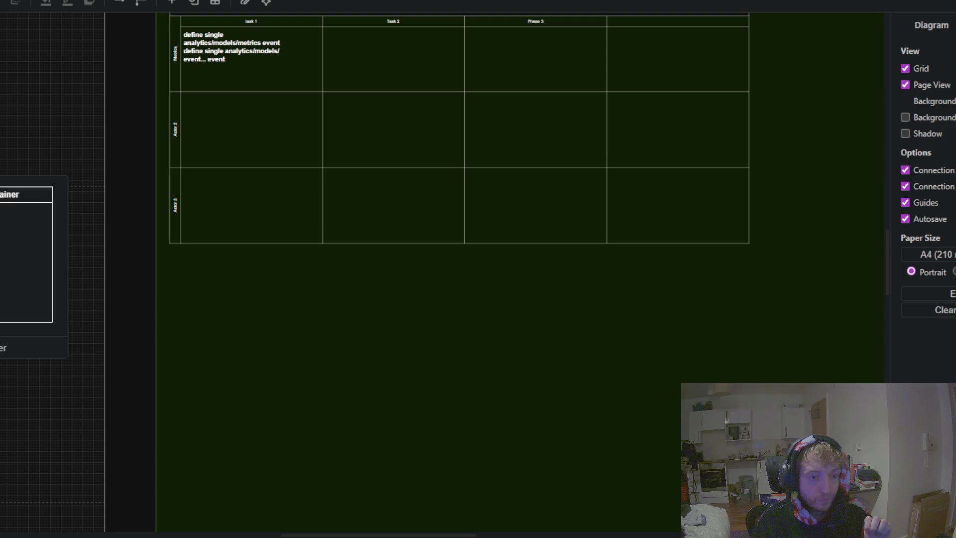
Step: Insert a Vertical Container below the TODO table, aligned with its left edge
left_click(22, 262)
mouse_move(386, 276)
left_mouse_down()
mouse_move(377, 309)
mouse_move(425, 265)
left_mouse_up()
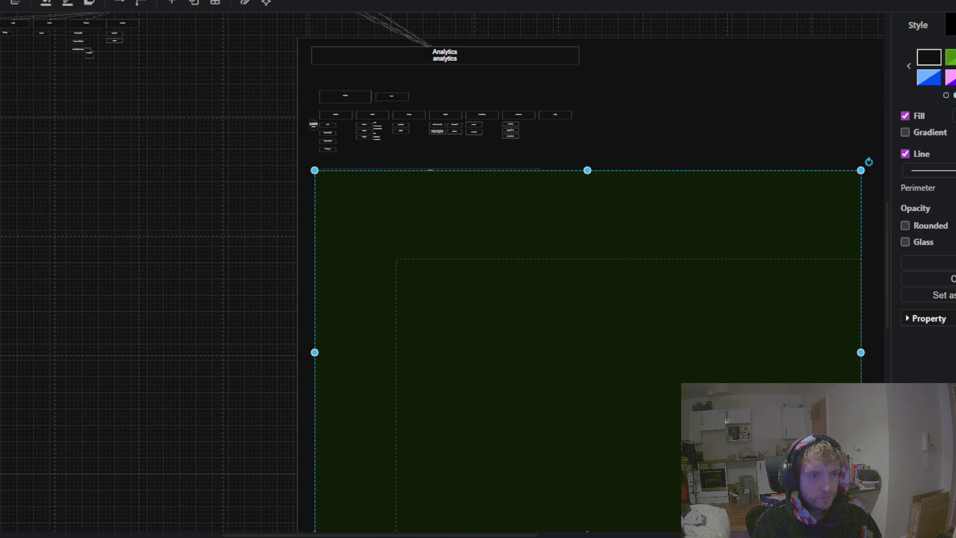
key("Escape")
scroll(405, 280, "up", 5, "ctrl")
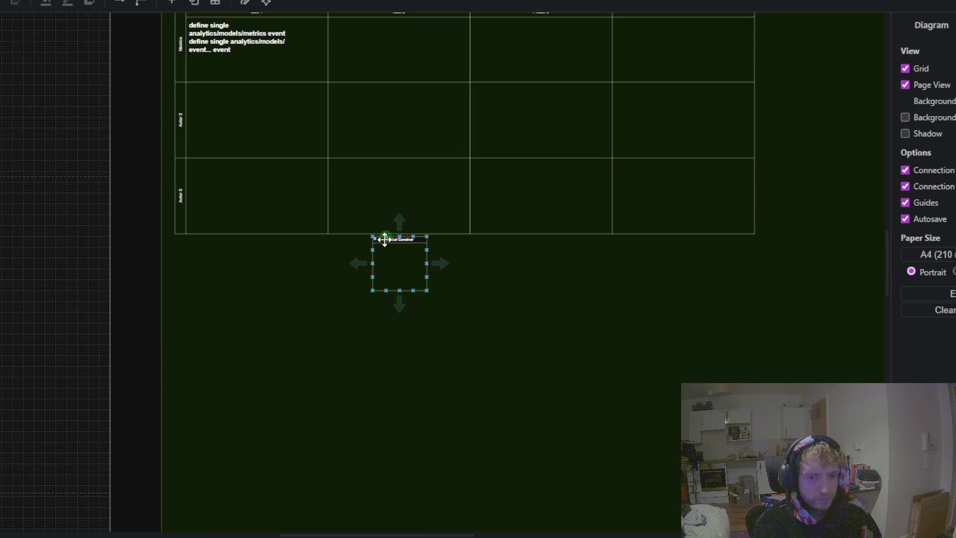
left_click(397, 241)
mouse_move(397, 240)
left_mouse_down()
mouse_move(319, 269)
mouse_move(201, 258)
left_mouse_up()
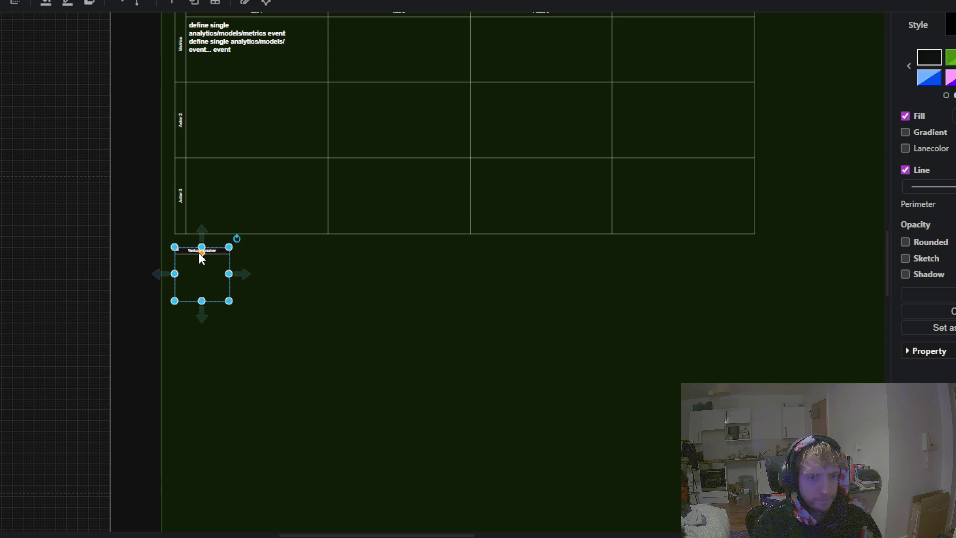
scroll(198, 255, "up", 3, "ctrl")
scroll(197, 250, "up", 3, "ctrl")
scroll(226, 201, "up", 5)
scroll(240, 203, "down", 4)
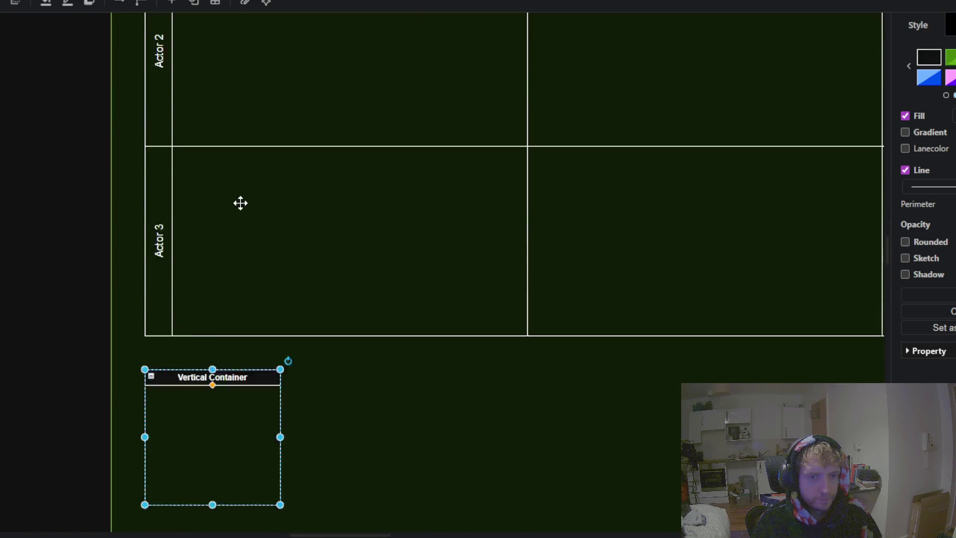
scroll(240, 203, "down", 1)
Step: Title the new container "metrics, task 1"
double_click(241, 317)
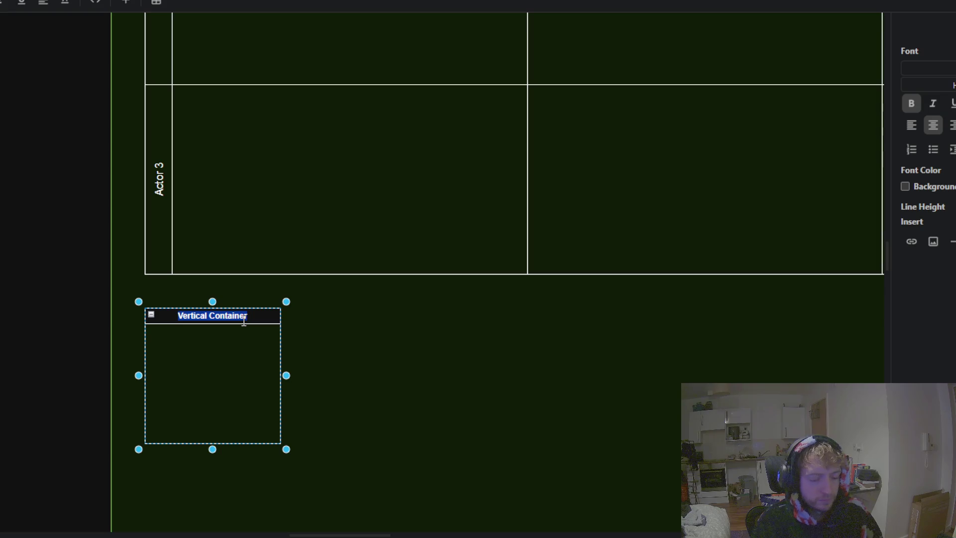
type("metrics, task 1")
left_click(361, 350)
scroll(356, 294, "up", 3)
scroll(356, 294, "up", 1)
scroll(355, 294, "up", 2)
scroll(356, 293, "down", 3)
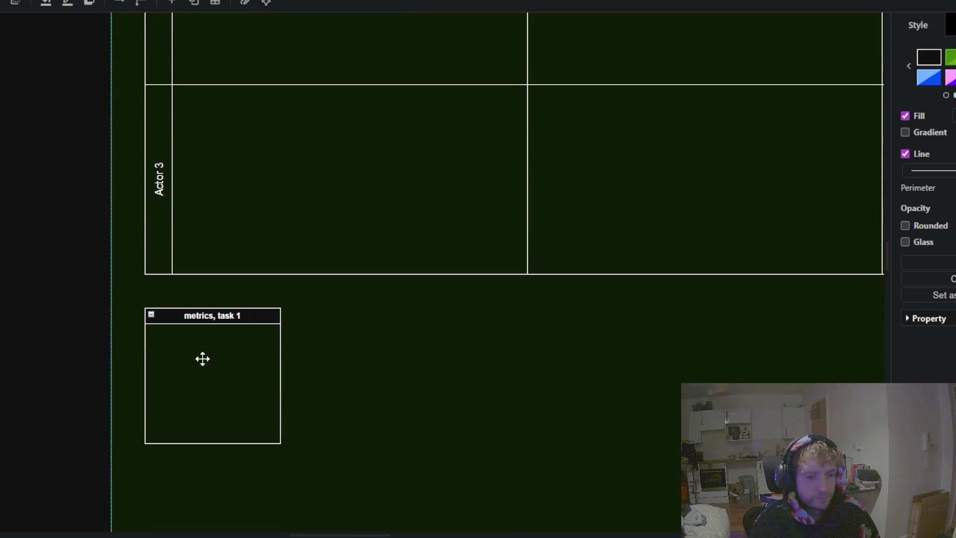
double_click(186, 351)
scroll(277, 186, "up", 2)
scroll(237, 202, "down", 3)
scroll(106, 164, "up", 2)
left_click(498, 250)
Step: Pan across the board and bring the TODO table back into view
left_click_drag(709, 215, 831, 338)
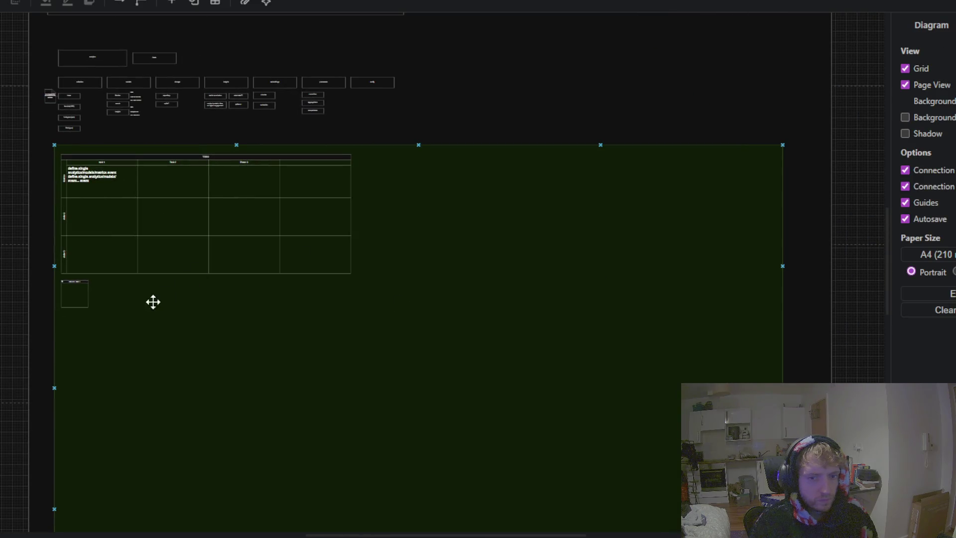
left_click(326, 373)
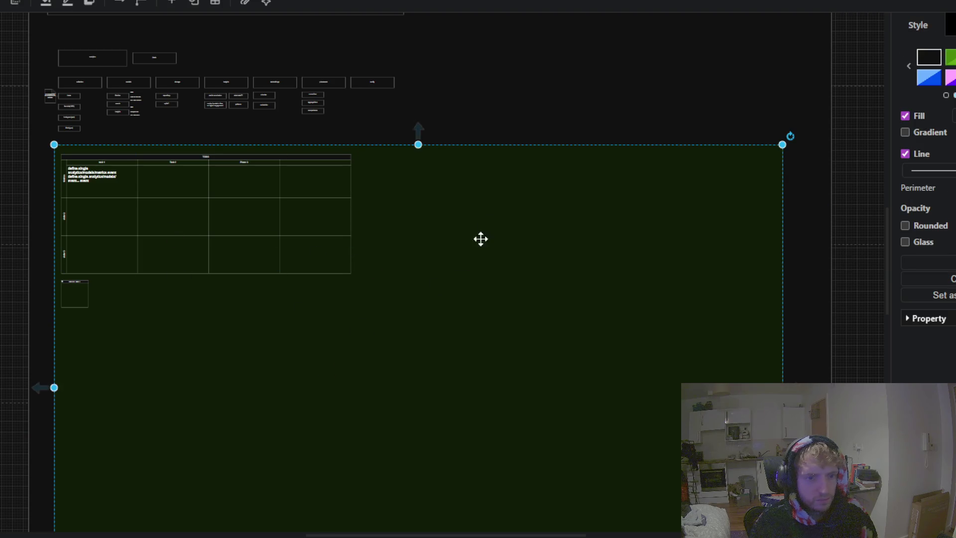
left_click(9, 196)
scroll(10, 196, "up", 2)
scroll(88, 210, "up", 1)
scroll(23, 232, "up", 1)
scroll(28, 312, "up", 1)
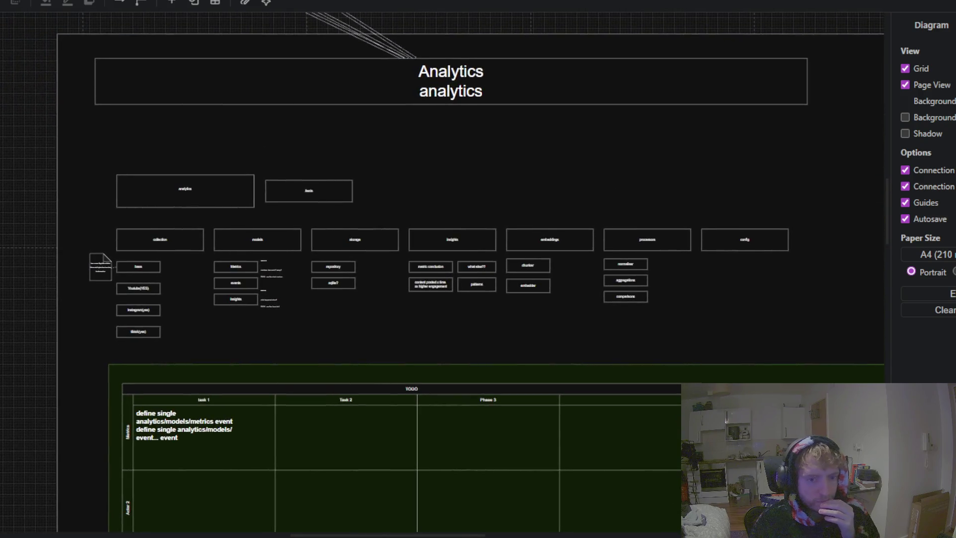
left_click_drag(8, 374, 49, 69)
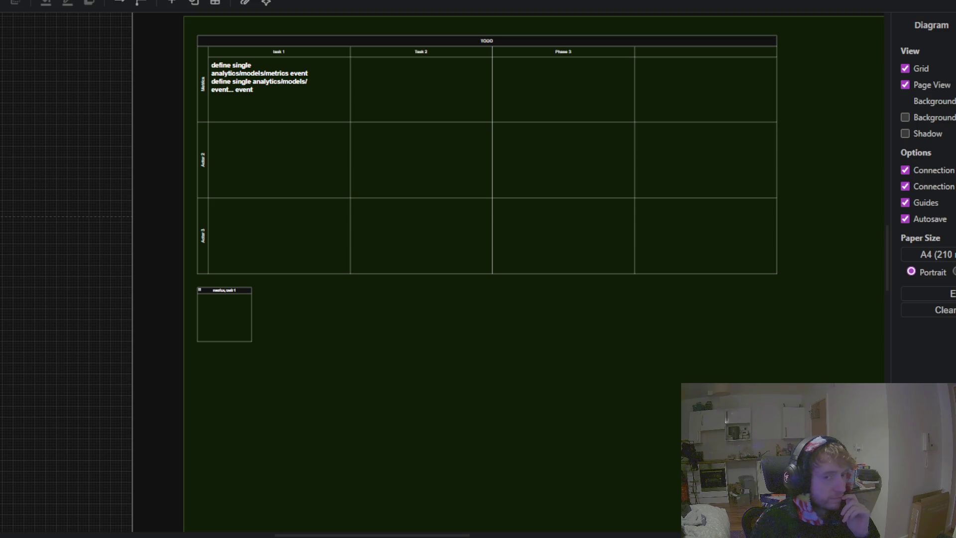
scroll(117, 244, "up", 5)
scroll(201, 195, "left", 3)
scroll(178, 153, "down", 5, "ctrl")
scroll(142, 115, "down", 3, "ctrl")
scroll(228, 519, "up", 2)
scroll(363, 348, "down", 2)
scroll(276, 418, "down", 2)
scroll(450, 271, "up", 5, "ctrl")
scroll(420, 259, "up", 2, "ctrl")
Step: Duplicate the SOCIAL MEDIA DASHBOARD title box and place the copy directly above it
left_click(403, 224)
key("ctrl+c")
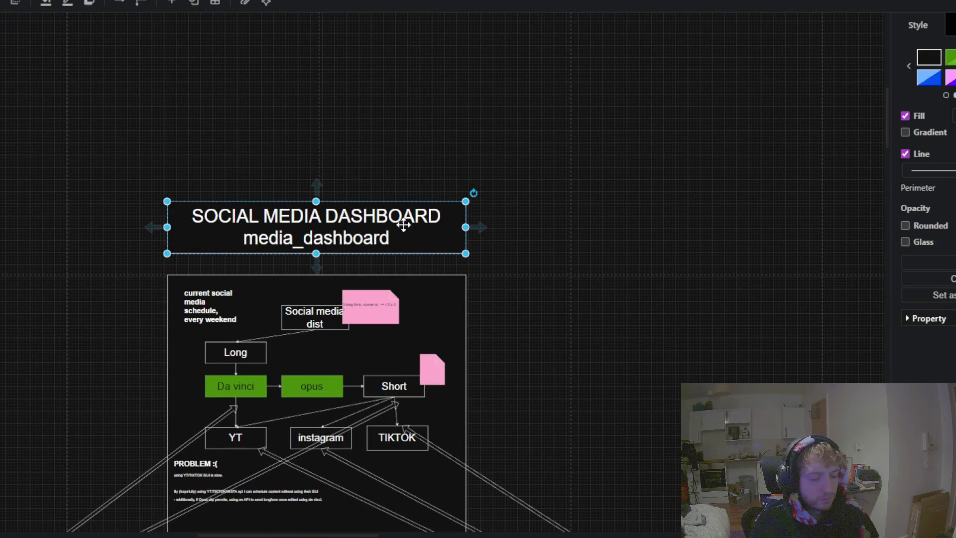
left_click(420, 134)
key("ctrl+v")
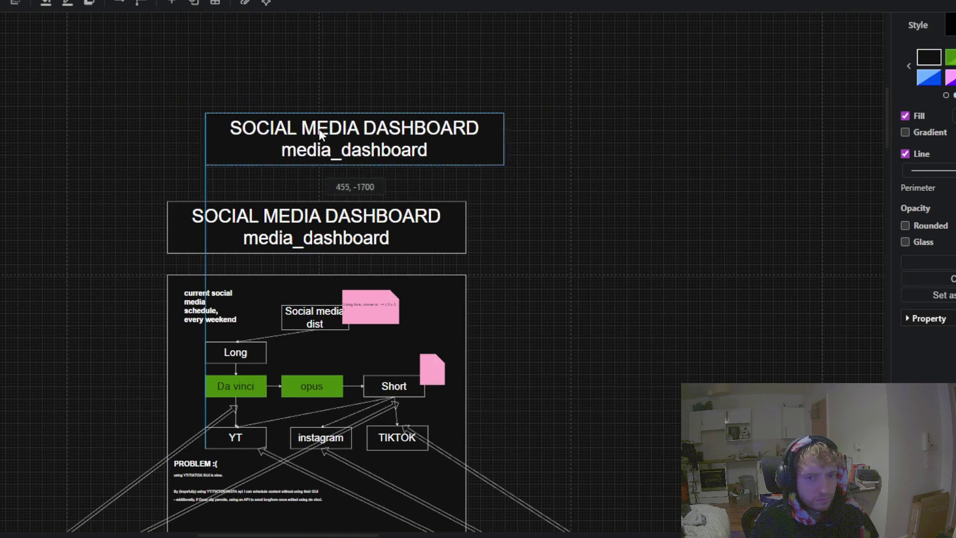
left_click_drag(534, 149, 279, 133)
Step: Rewrite the copy as "!!abstraction for what you want, but not without evidence!!"
double_click(374, 152)
left_click_drag(386, 154, 188, 134)
type("abstraction")
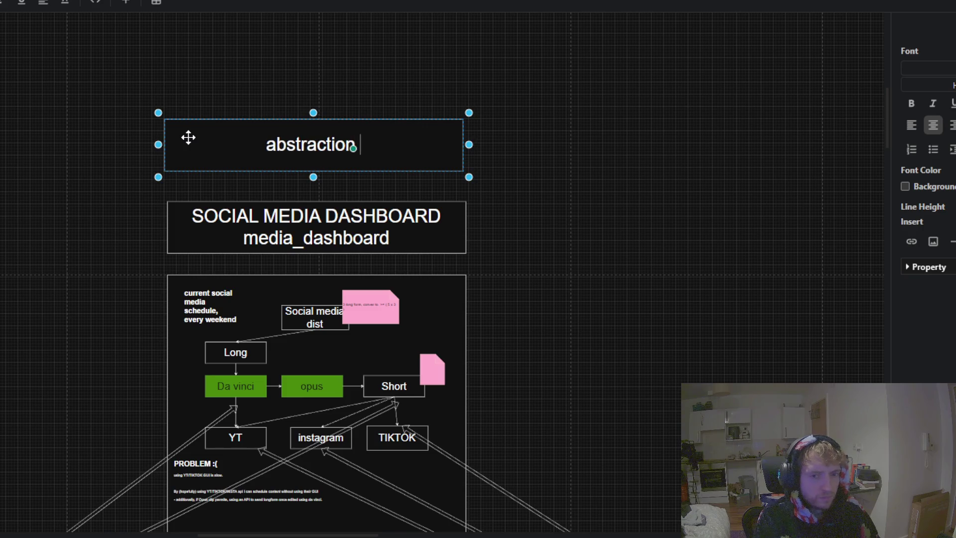
type(" for what you want, but not without ecvi")
key("BackSpace")
key("BackSpace")
key("BackSpace")
type("vidence")
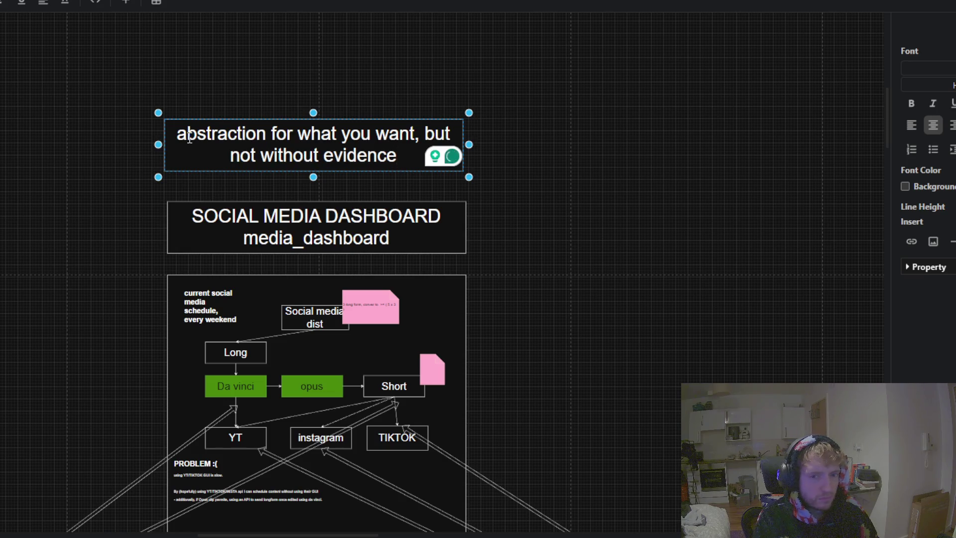
type("!!")
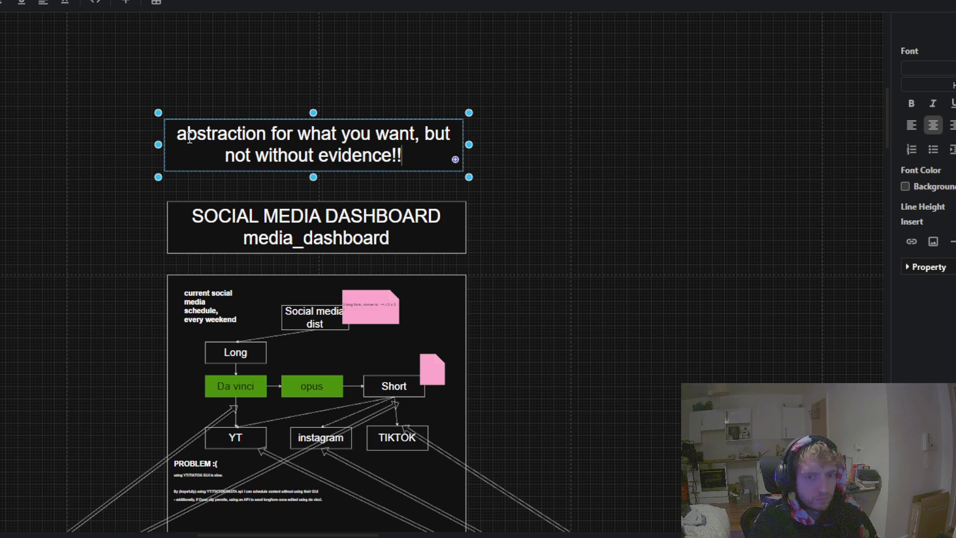
type("!!")
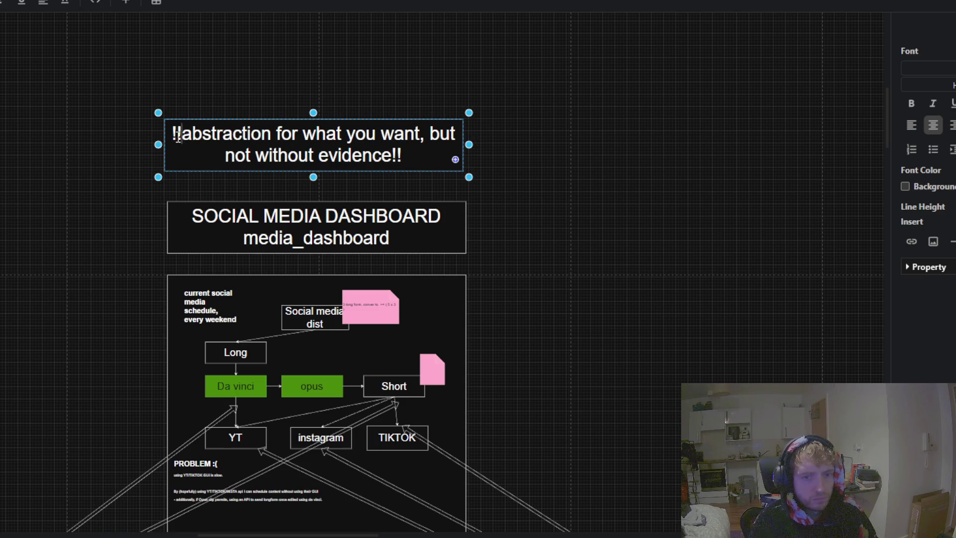
left_click(582, 131)
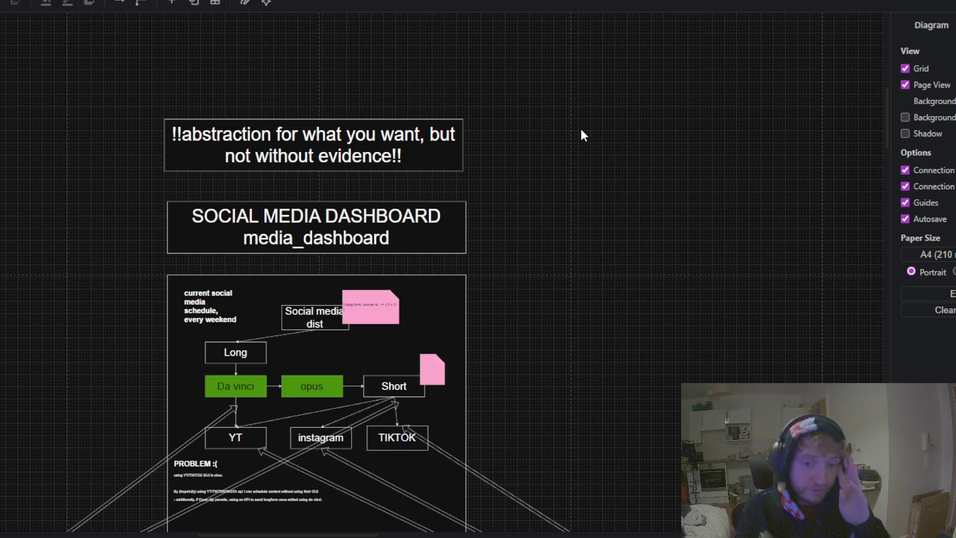
mouse_move(634, 239)
left_mouse_down()
mouse_move(403, 207)
mouse_move(297, 150)
mouse_move(466, 217)
left_mouse_up()
scroll(486, 264, "down", 2)
scroll(487, 258, "up", 2)
scroll(441, 190, "down", 4)
scroll(447, 134, "up", 3)
scroll(483, 137, "up", 3)
Step: Pan from the Social Media Dashboard until the Analytics title block is centred in view
left_click_drag(483, 137, 585, 229)
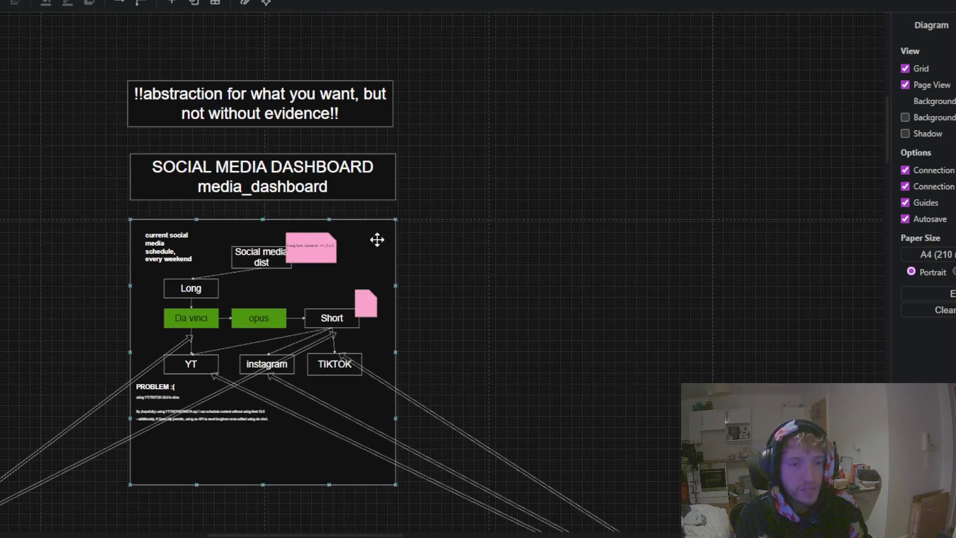
scroll(443, 85, "down", 5)
scroll(481, 44, "right", 3)
scroll(497, 197, "up", 2)
scroll(532, 52, "up", 2)
scroll(532, 53, "down", 2)
scroll(532, 53, "left", 2)
mouse_move(297, 229)
left_mouse_down()
mouse_move(381, 158)
mouse_move(327, 231)
mouse_move(342, 207)
left_mouse_up()
scroll(270, 279, "up", 2)
scroll(270, 279, "up", 1)
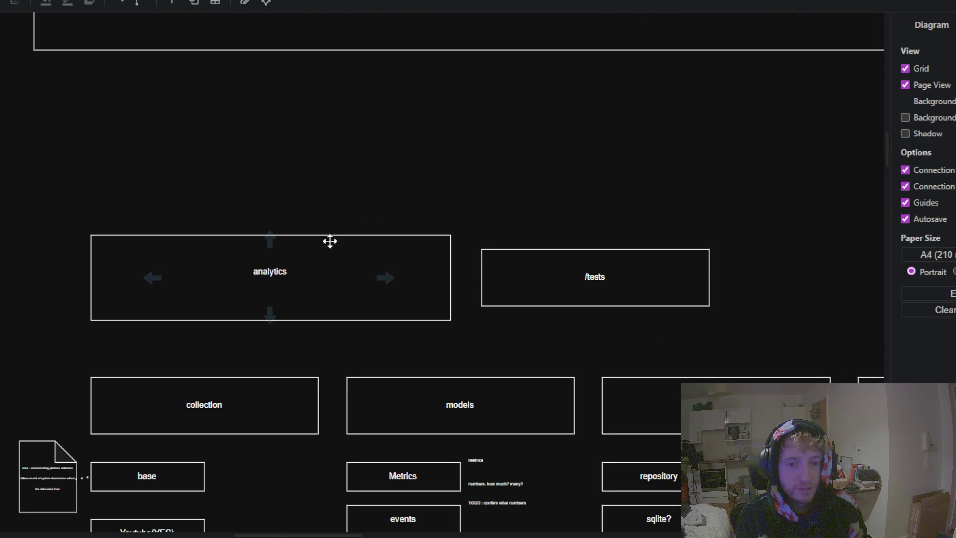
scroll(331, 241, "up", 3)
scroll(331, 241, "right", 3)
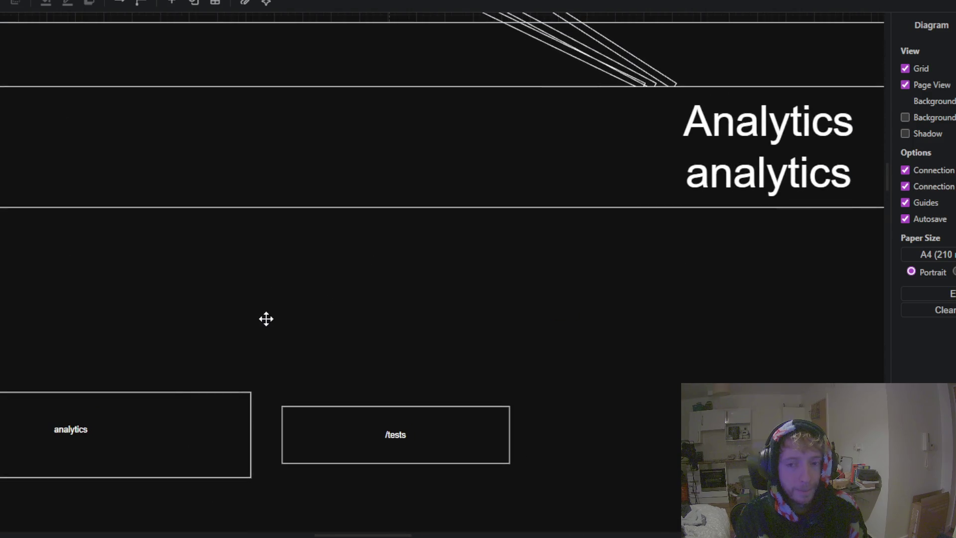
left_click_drag(266, 319, 410, 213)
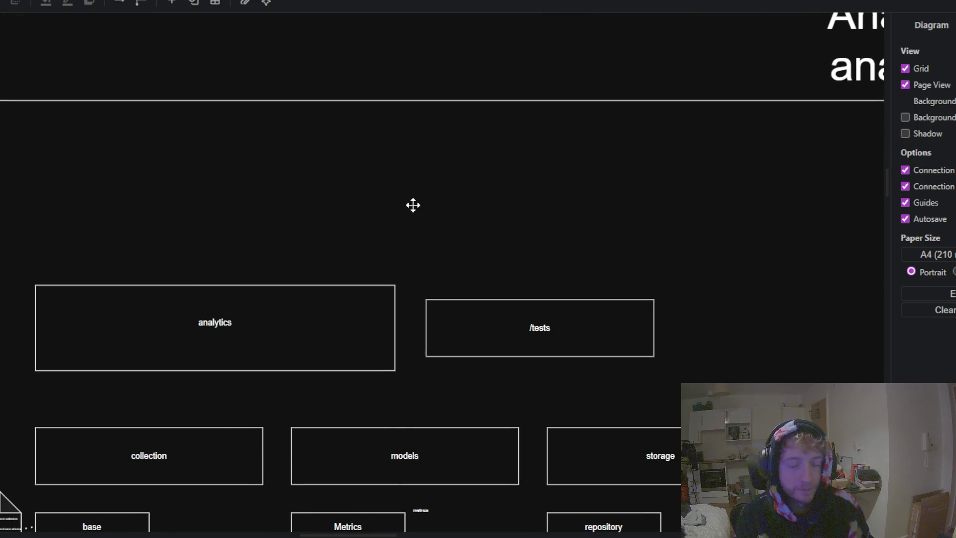
mouse_move(484, 178)
left_mouse_down()
mouse_move(267, 326)
mouse_move(239, 332)
left_mouse_up()
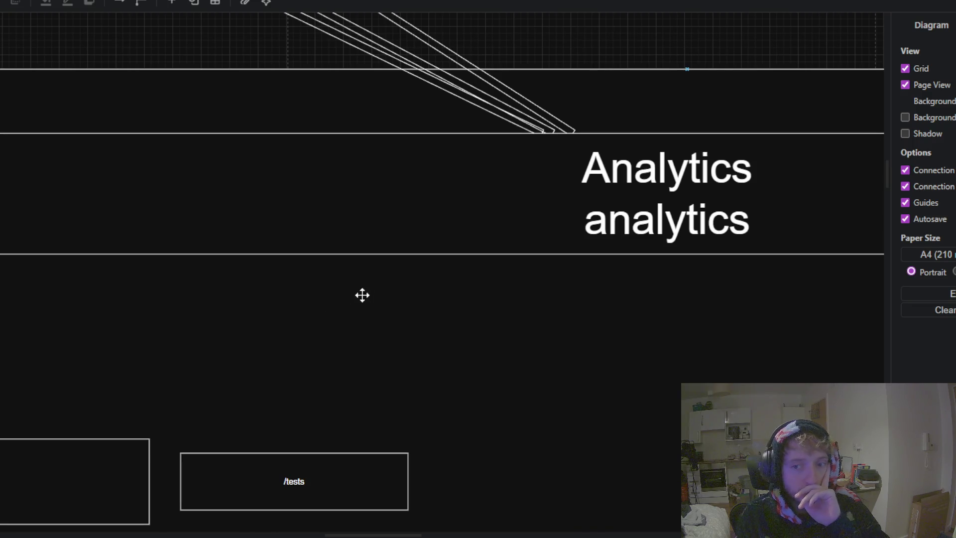
left_click_drag(514, 257, 275, 302)
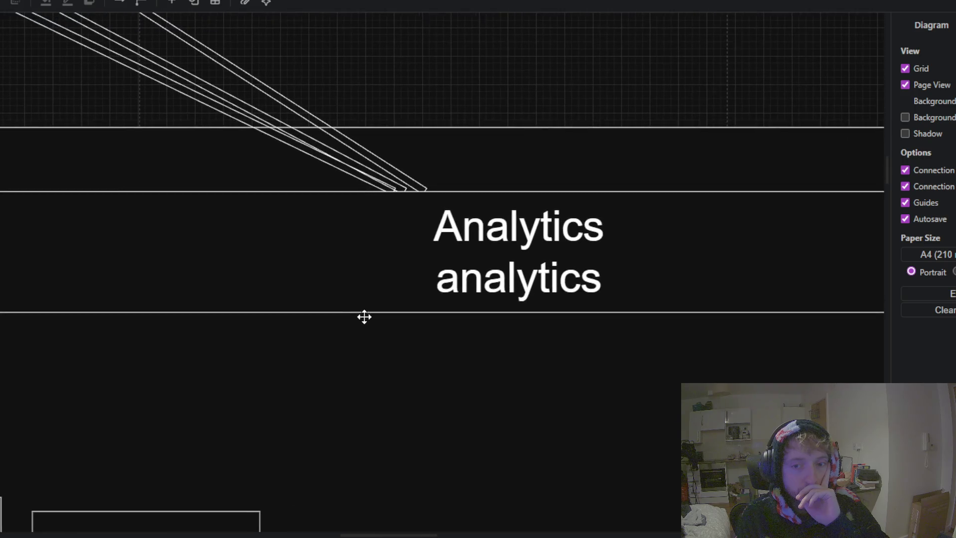
Step: Edit the Analytics title's second line toward analytics_dashboard, trimming stray characters
left_click(490, 269)
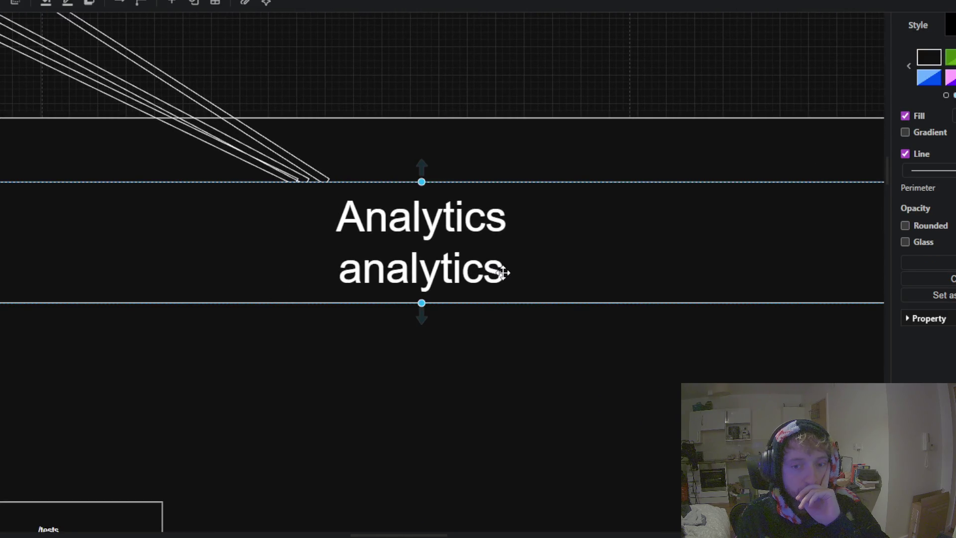
double_click(501, 271)
left_click(502, 276)
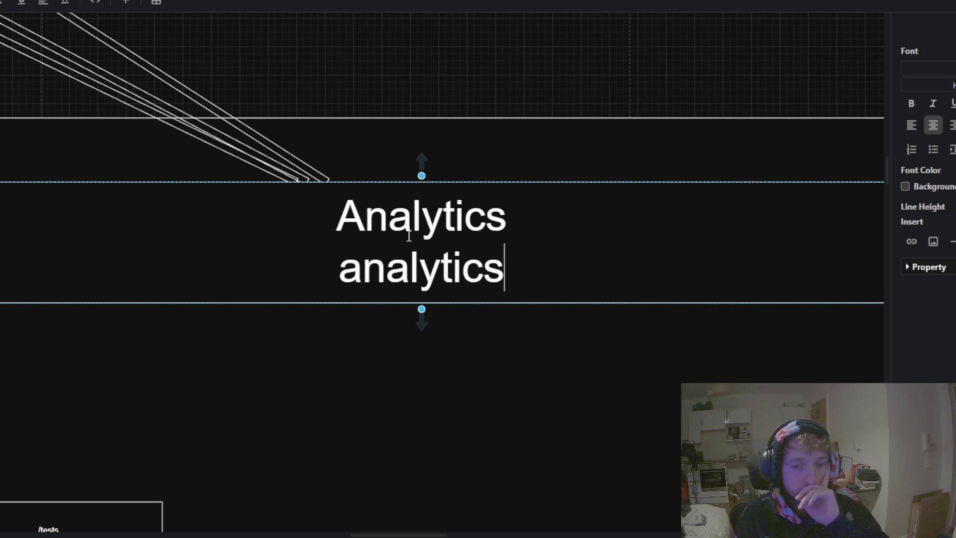
type("_dashb")
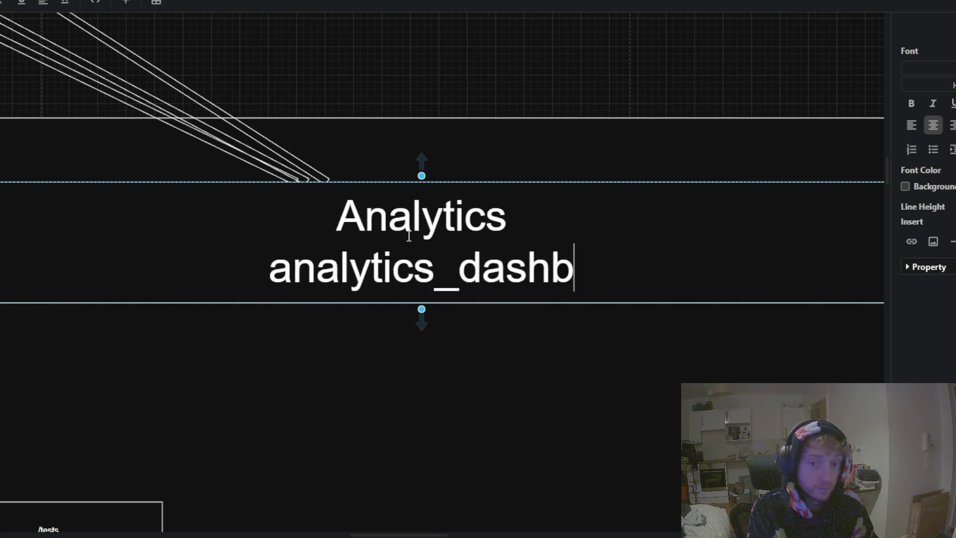
type("oard")
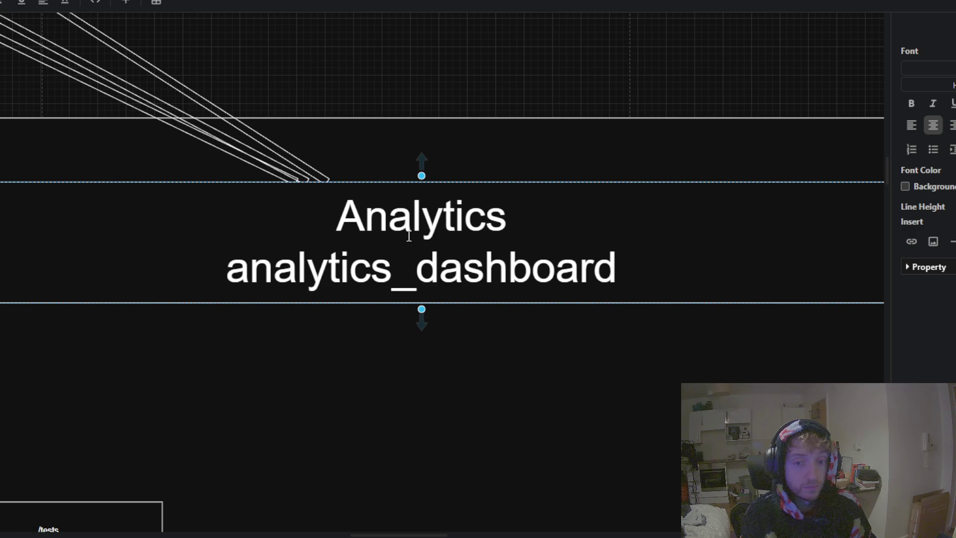
key("BackSpace")
key("BackSpace")
key("BackSpace")
key("BackSpace")
key("BackSpace")
key("BackSpace")
key("BackSpace")
key("BackSpace")
key("BackSpace")
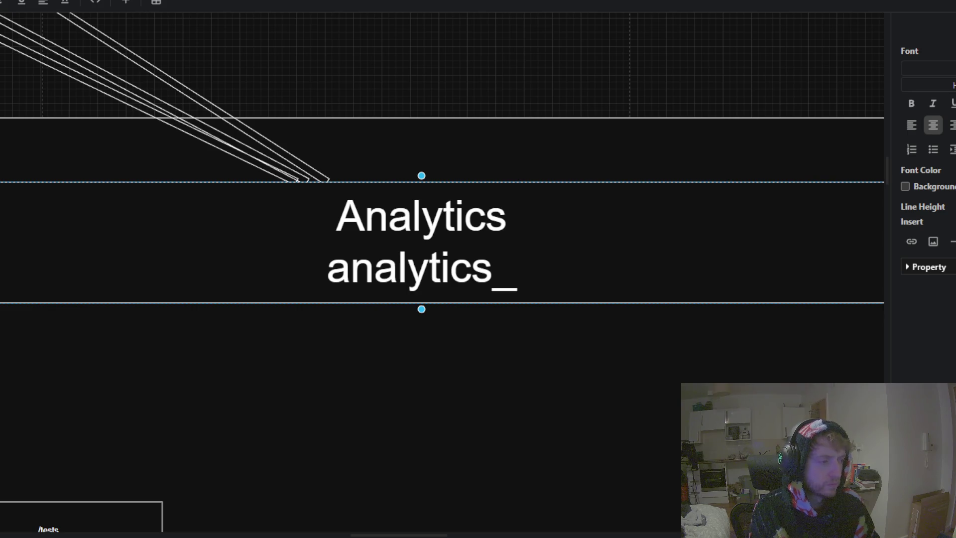
key("Escape")
scroll(395, 129, "left", 6)
scroll(396, 131, "up", 3)
scroll(351, 104, "down", 5)
mouse_move(304, 98)
left_mouse_down()
mouse_move(283, 358)
mouse_move(335, 417)
mouse_move(269, 325)
left_mouse_up()
left_click(448, 404)
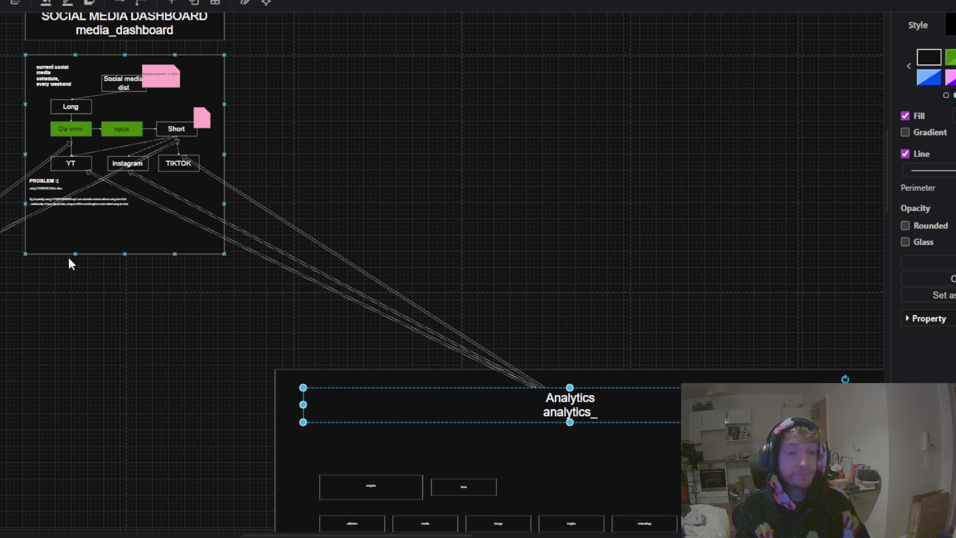
Step: Re-edit the Analytics title so its second line reads analytics_dashboard, then deselect it
mouse_move(330, 154)
left_mouse_down()
mouse_move(379, 186)
mouse_move(380, 156)
mouse_move(306, 102)
mouse_move(543, 199)
mouse_move(625, 269)
mouse_move(623, 288)
mouse_move(659, 160)
mouse_move(674, 145)
mouse_move(133, 104)
mouse_move(199, 67)
left_mouse_up()
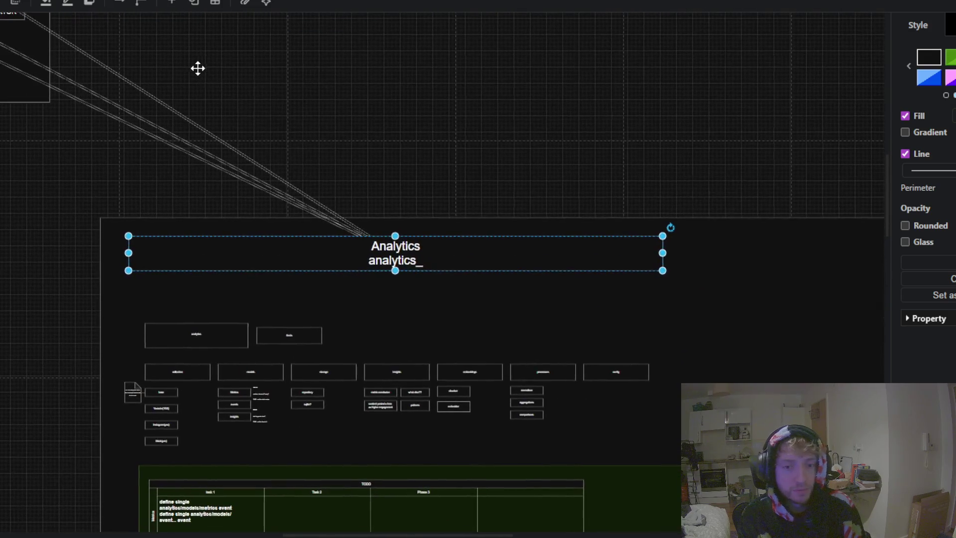
scroll(426, 231, "up", 3)
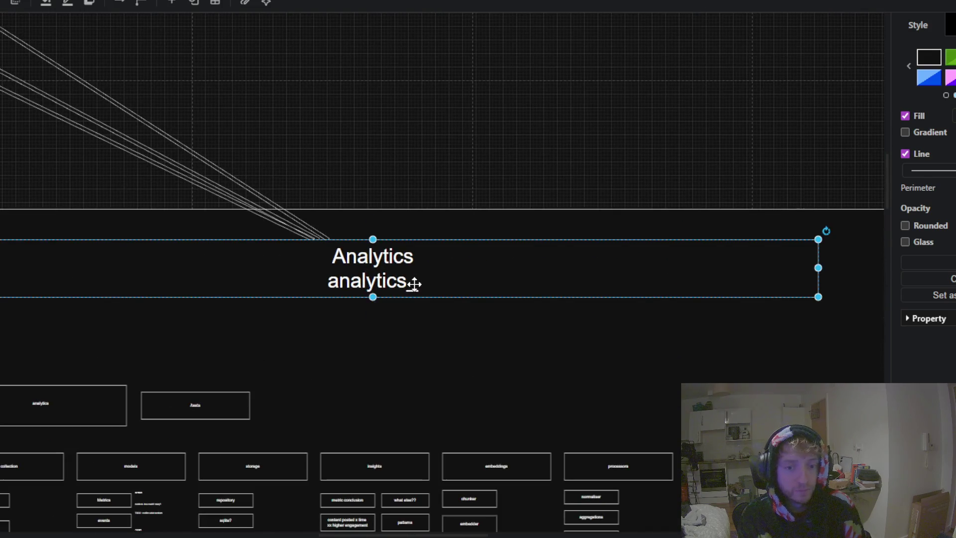
double_click(412, 284)
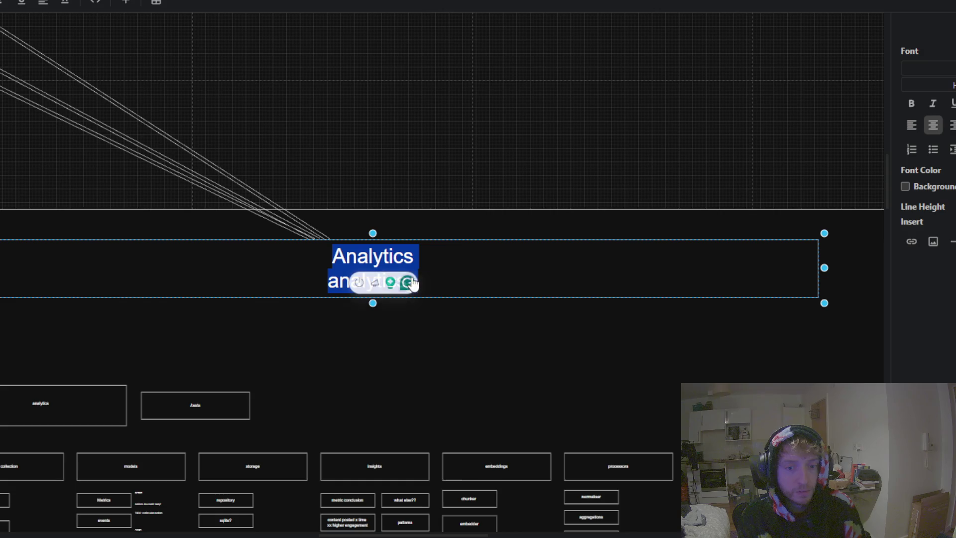
left_click(453, 282)
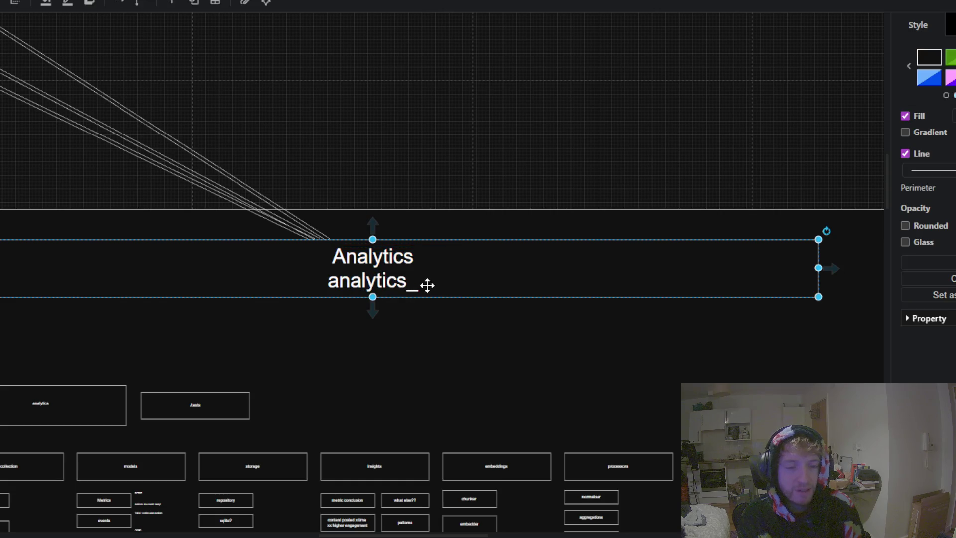
double_click(441, 284)
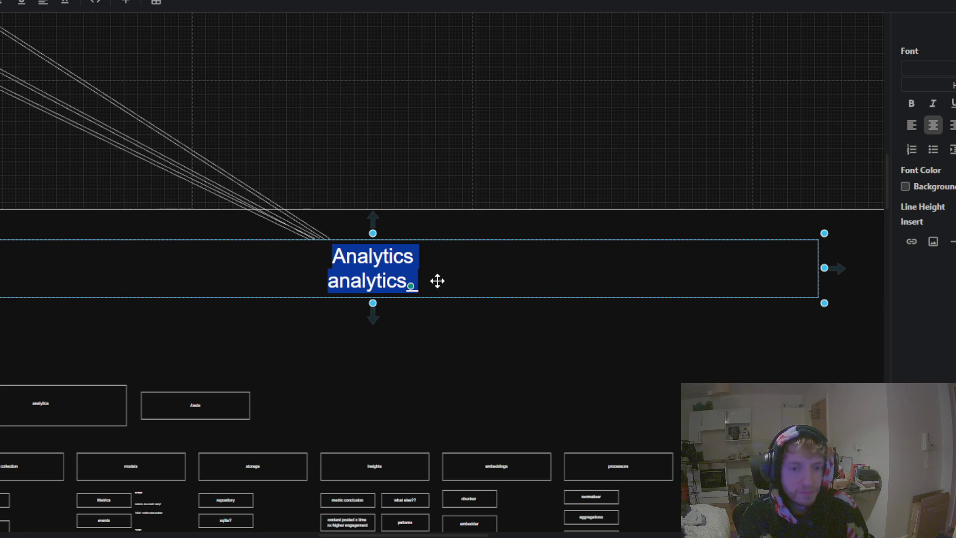
left_click(415, 276)
type("_dashboard")
left_click(458, 142)
scroll(458, 142, "down", 2)
scroll(508, 158, "down", 2)
scroll(553, 147, "down", 2)
scroll(555, 152, "down", 2)
left_click_drag(482, 140, 543, 229)
scroll(543, 227, "down", 2)
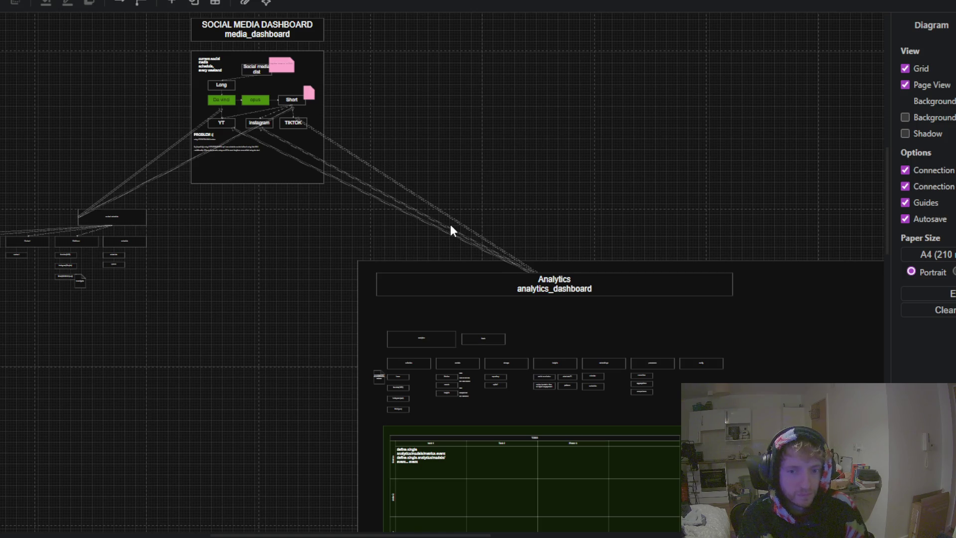
Step: Navigate to the Analytics page's models column, briefly selecting the Instagram(yes) box
mouse_move(196, 290)
left_mouse_down()
mouse_move(450, 394)
mouse_move(75, 199)
mouse_move(40, 102)
left_mouse_up()
scroll(301, 166, "up", 5)
scroll(311, 250, "up", 3)
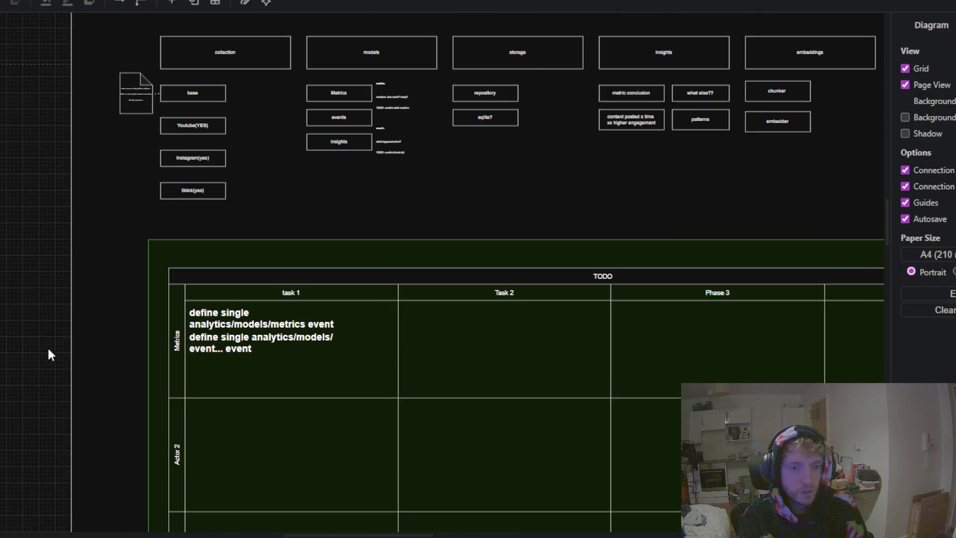
scroll(49, 351, "up", 2)
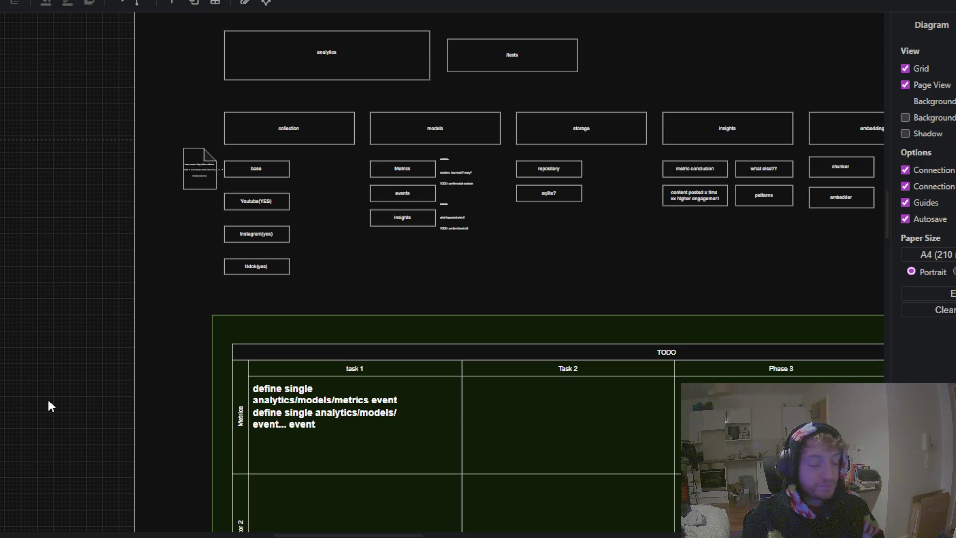
left_click(284, 225)
left_click(354, 238)
scroll(342, 301, "up", 2)
scroll(395, 240, "up", 2)
scroll(405, 271, "up", 2)
scroll(430, 290, "up", 2)
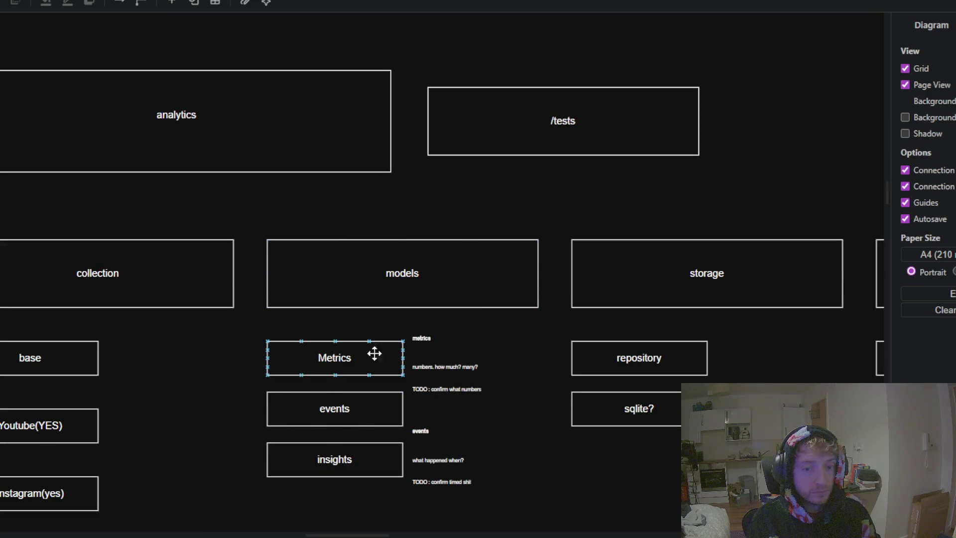
Step: Leave the Metrics box label unchanged as Metrics and save the diagram with Ctrl+S
left_click(358, 361)
double_click(358, 361)
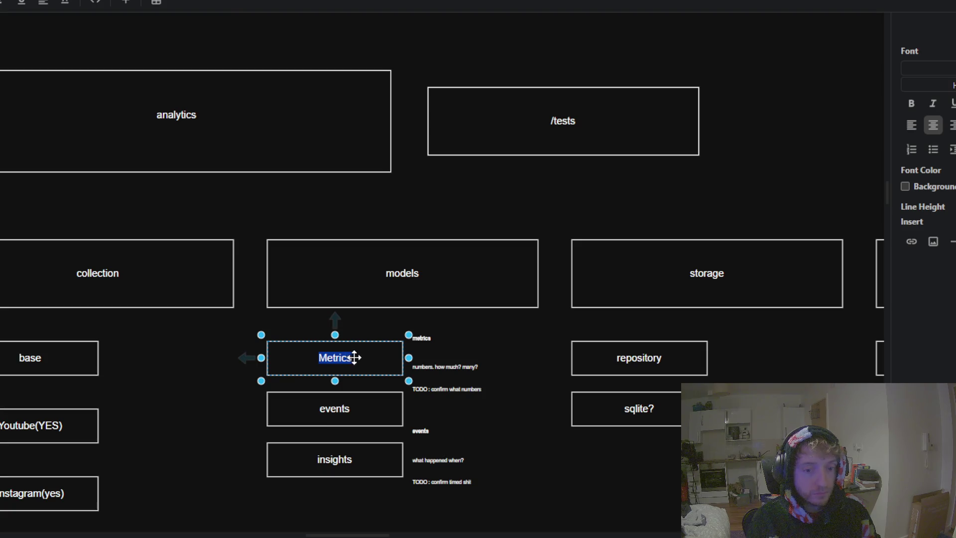
key("Escape")
double_click(349, 358)
key("Escape")
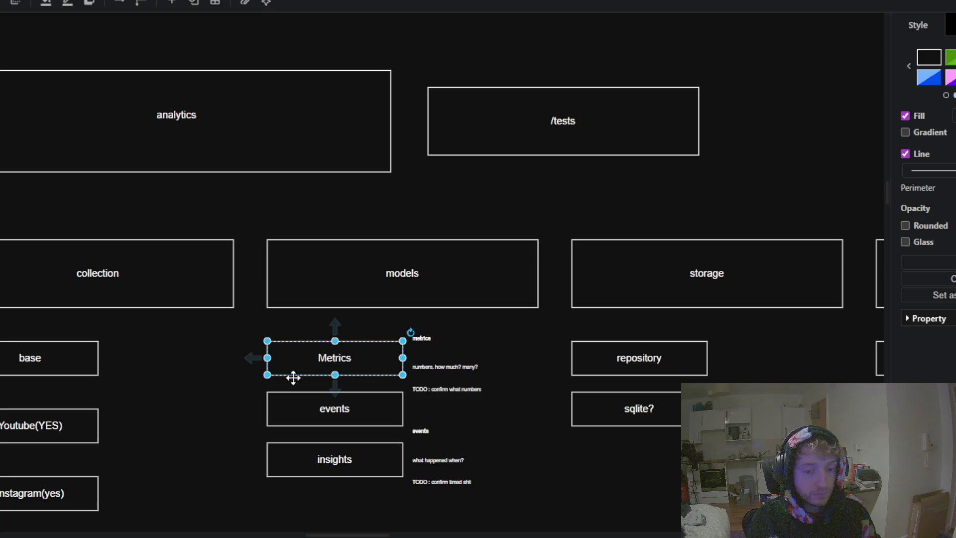
left_click(217, 413)
scroll(276, 291, "down", 3)
scroll(267, 217, "down", 3)
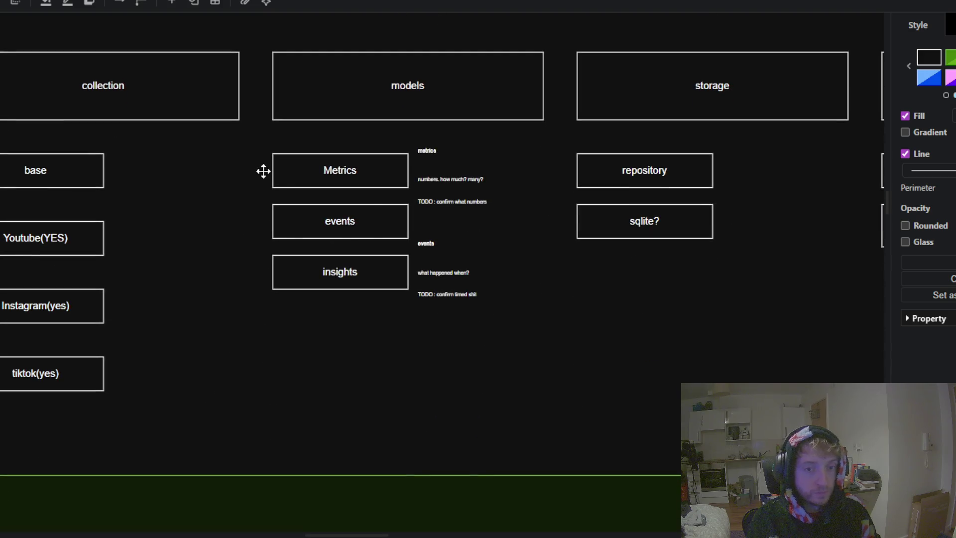
scroll(277, 229, "down", 4, "ctrl")
scroll(287, 287, "down", 3)
scroll(324, 120, "down", 3, "ctrl")
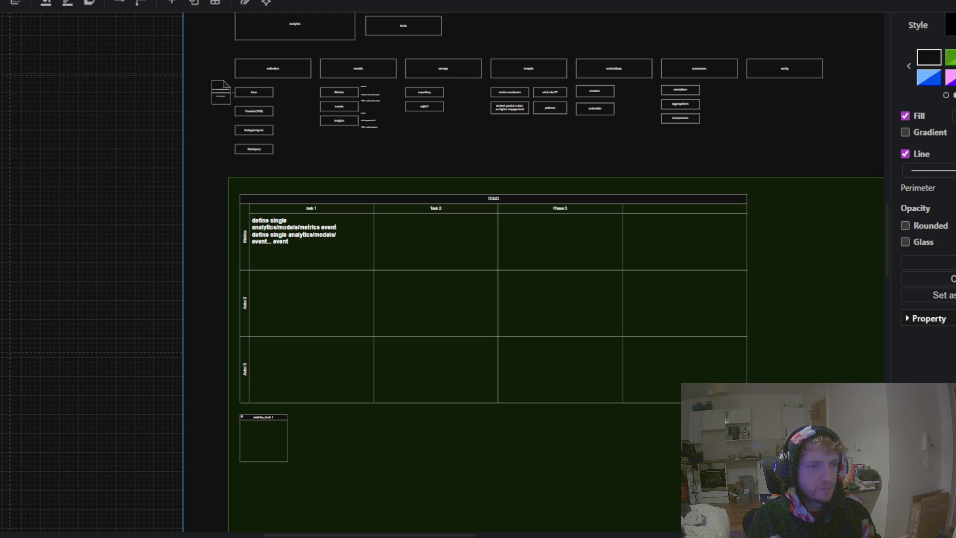
key("ctrl+s")
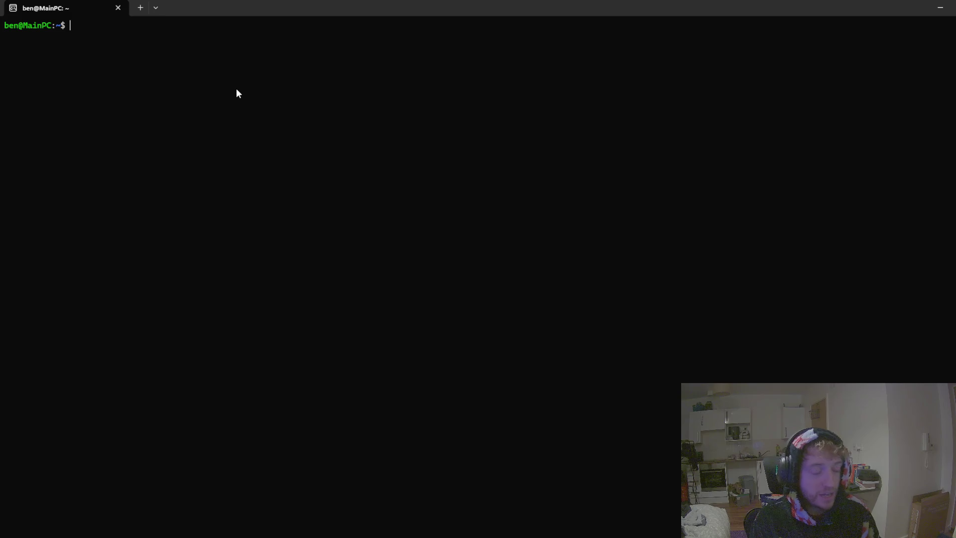
type("ls")
Step: List the home folder, then move to the root directory and list its contents
key("Return")
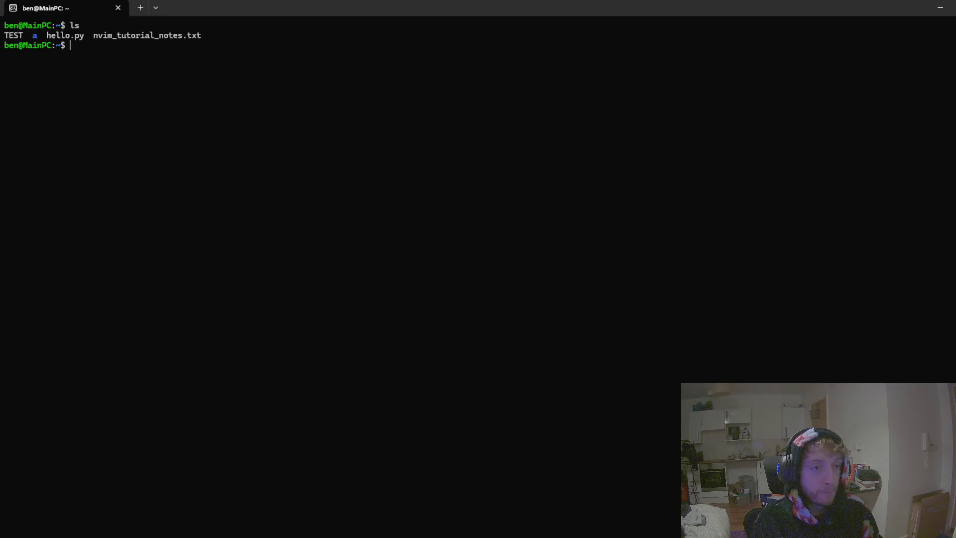
type("ls /")
key("Return")
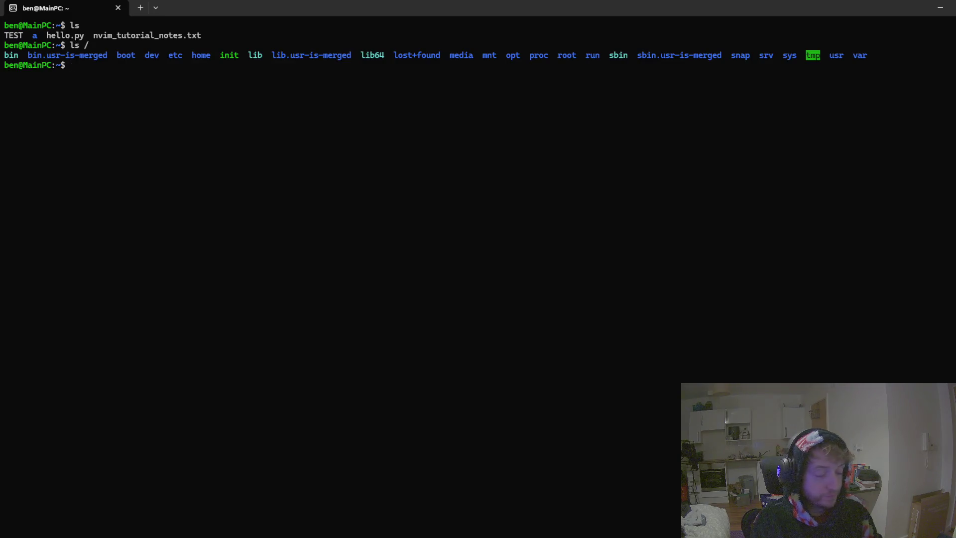
type("cd /")
key("Return")
type("ls")
key("Return")
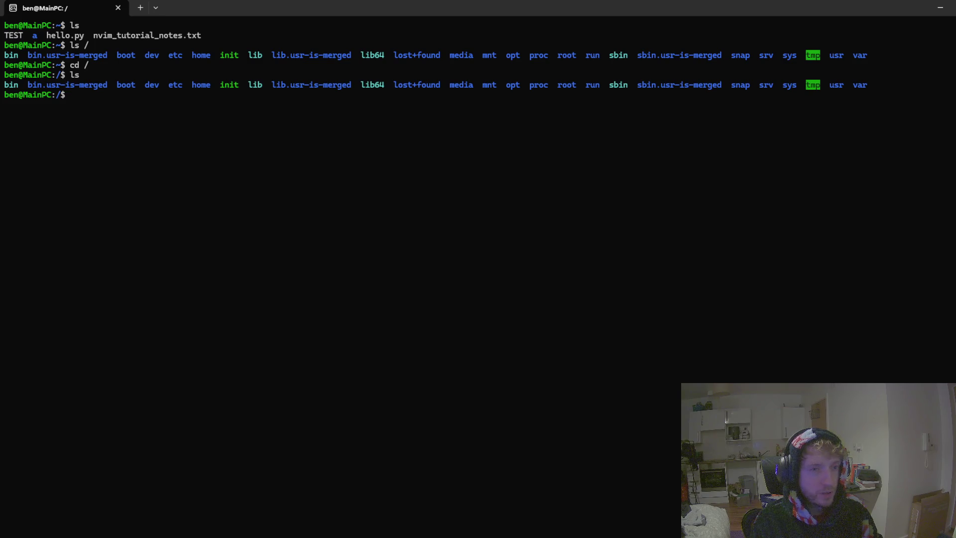
type("ls mnt")
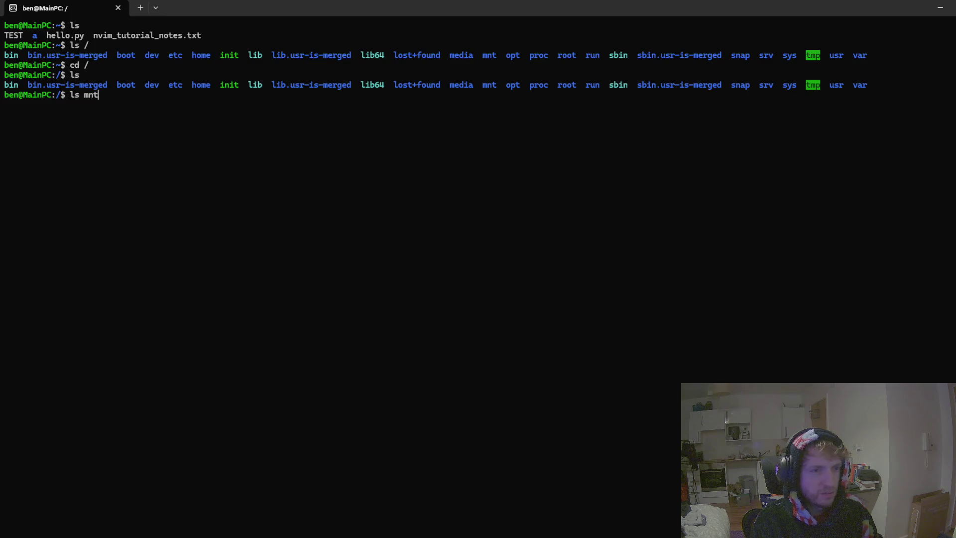
Step: List /mnt showing the c, d and e drives, change into /mnt, and list the D drive
key("Return")
type("ls")
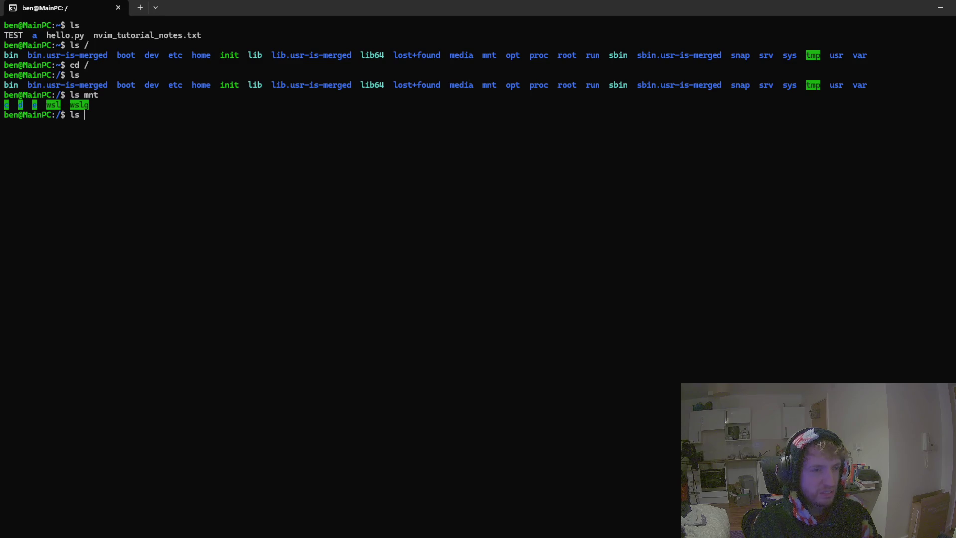
type(" d")
key("Return")
type("cd")
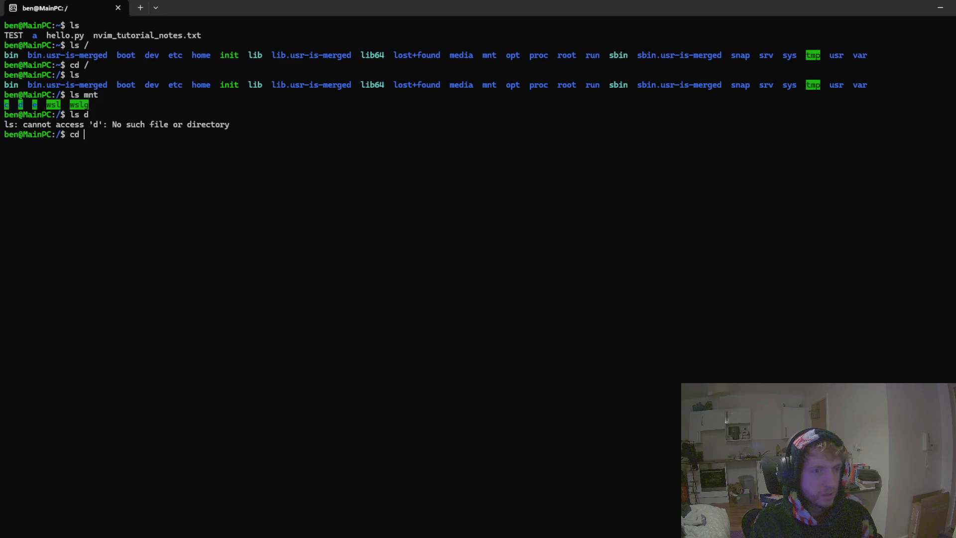
type("mnt")
key("Return")
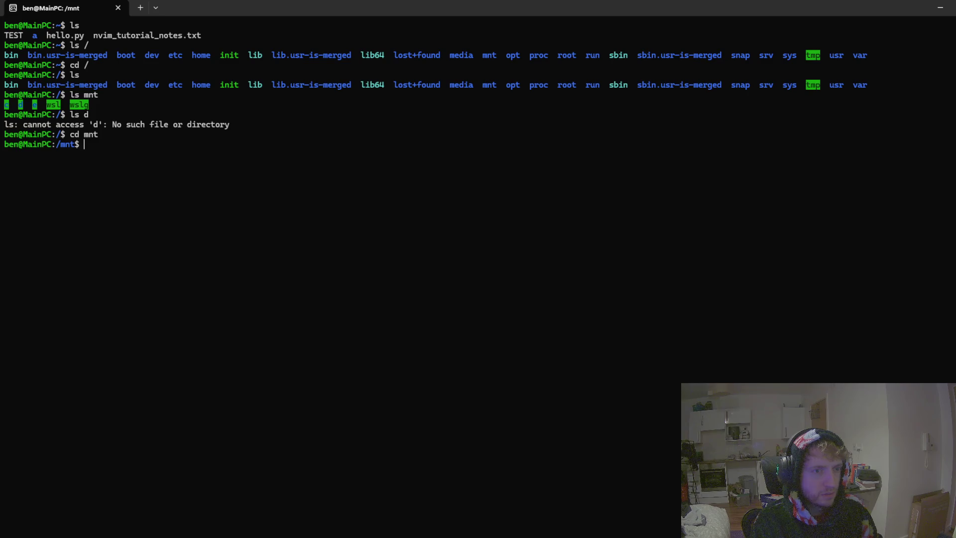
type("ls")
key("Return")
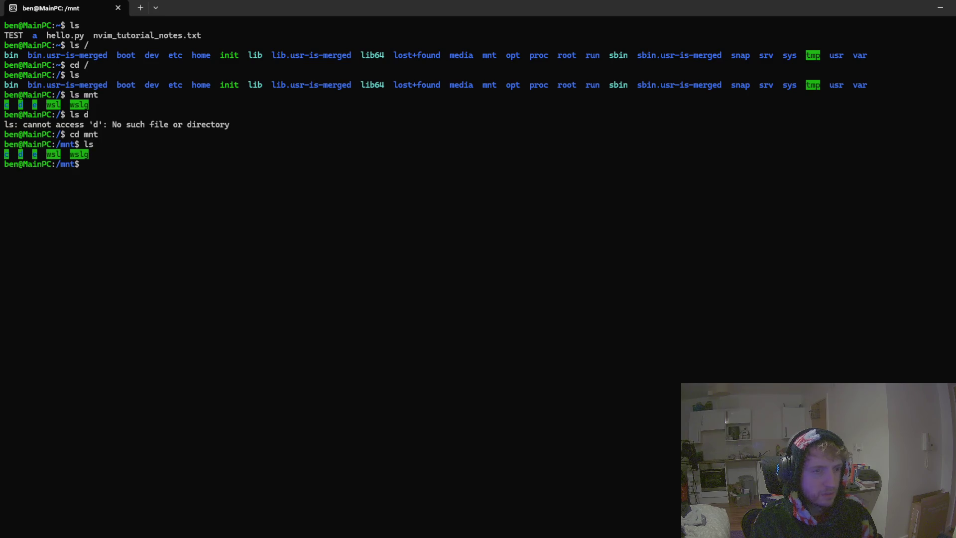
type("e")
key("Return")
type("cd d")
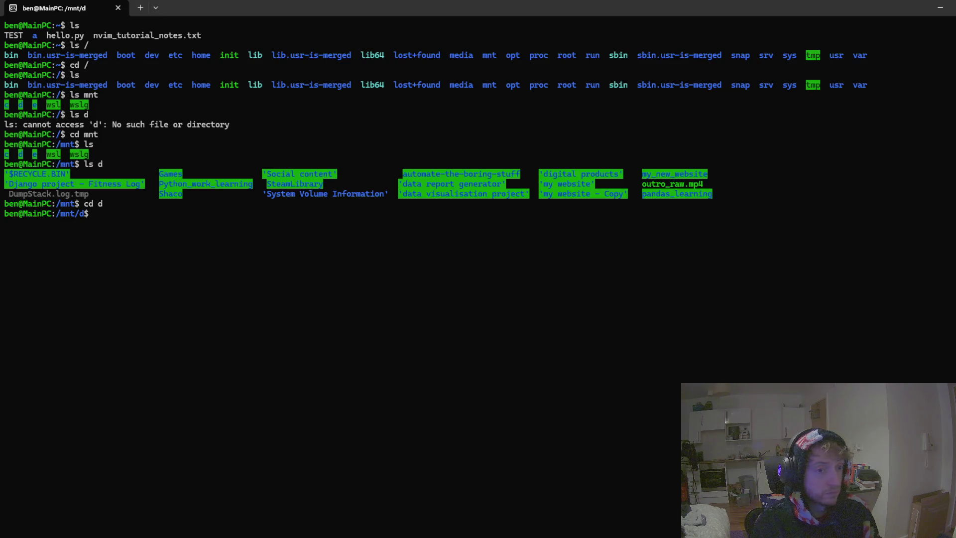
type("ls")
Step: List the D drive contents from the /mnt/d prompt
key("Return")
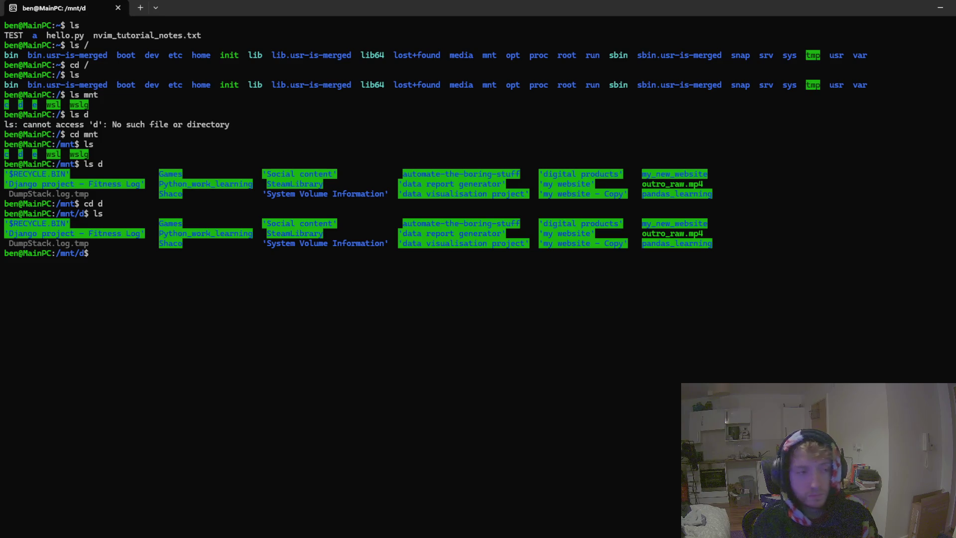
type("mkdir ")
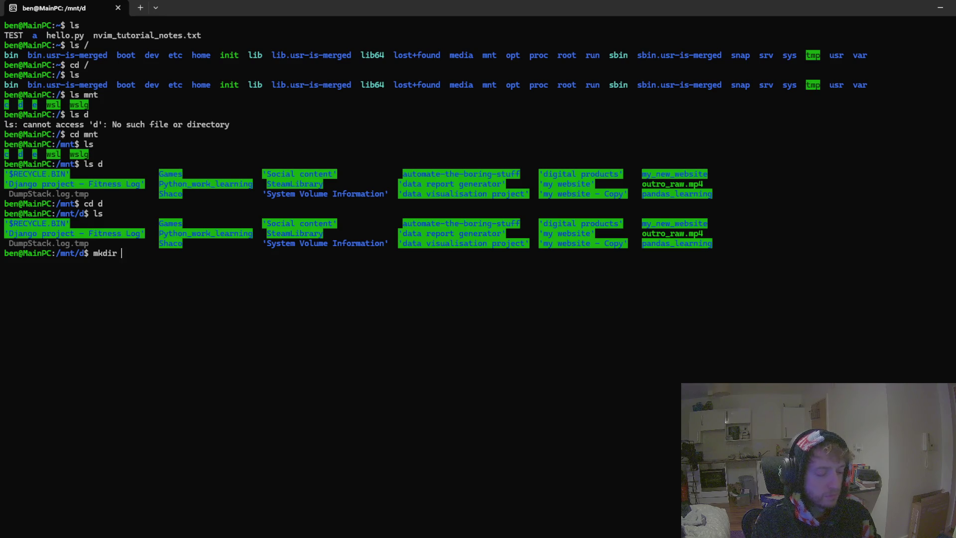
type("-p")
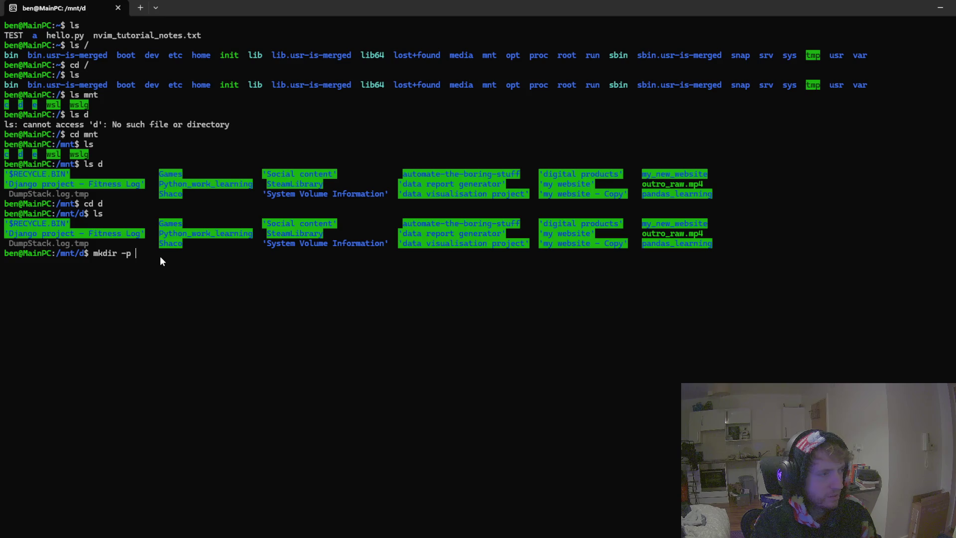
type("media_dashboard/")
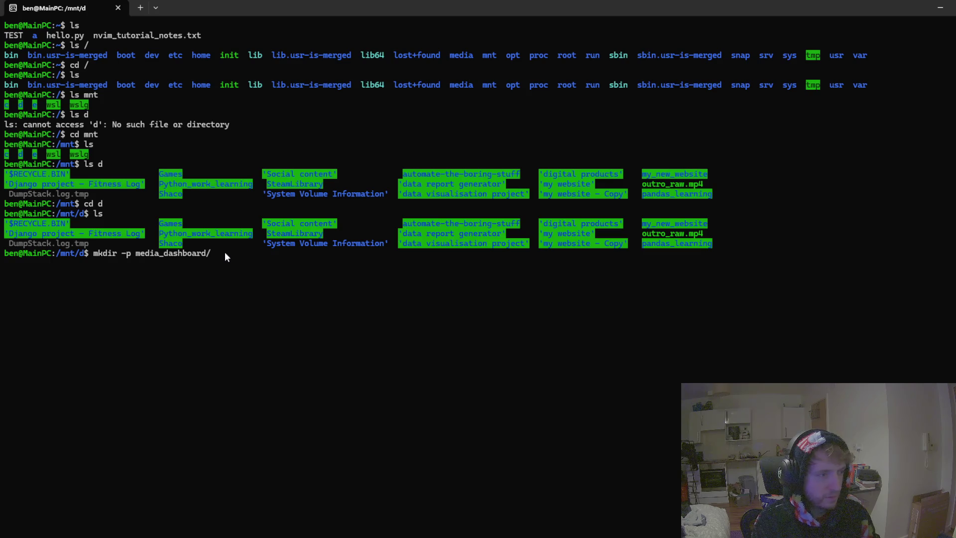
type("analytics_dashboard/")
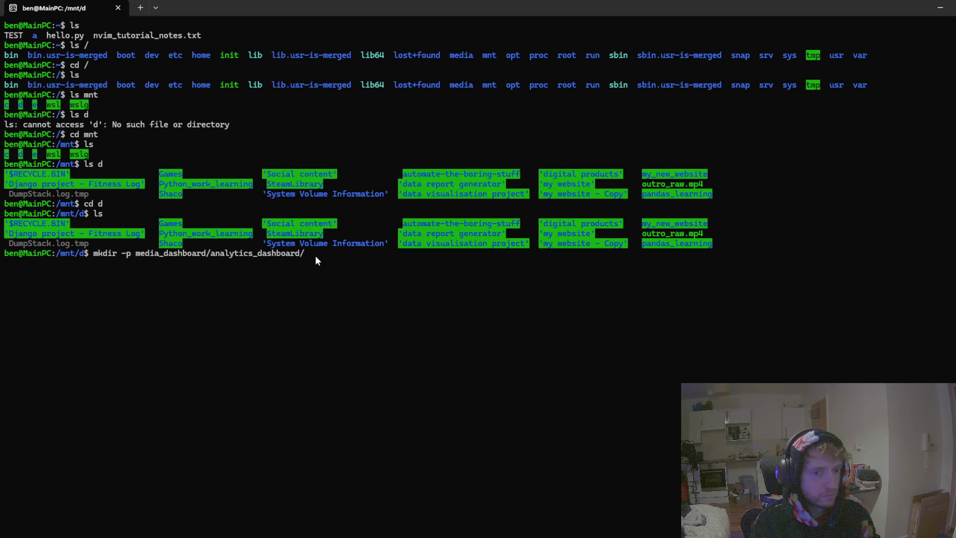
Step: Create media_dashboard/analytics_dashboard with mkdir -p and list the drive to confirm it
key("Return")
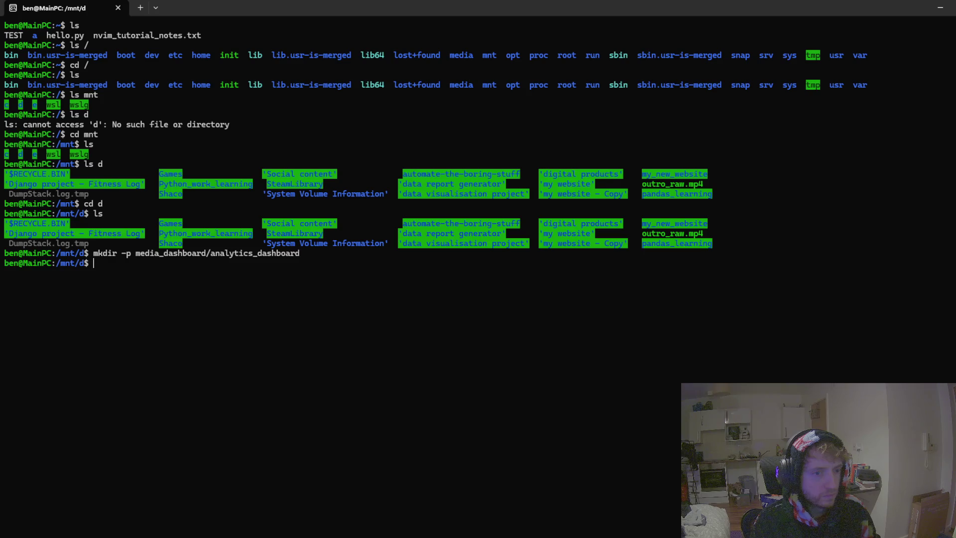
type("ls")
key("Return")
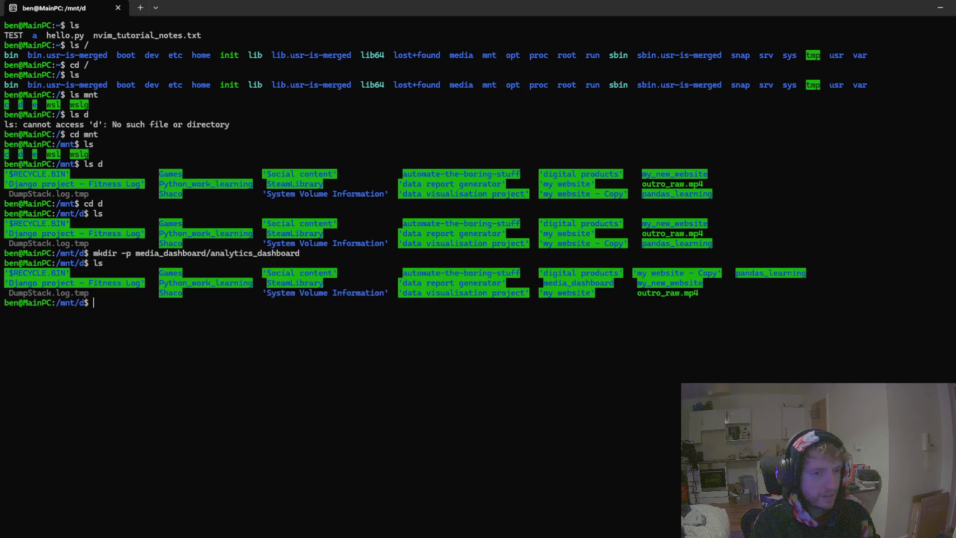